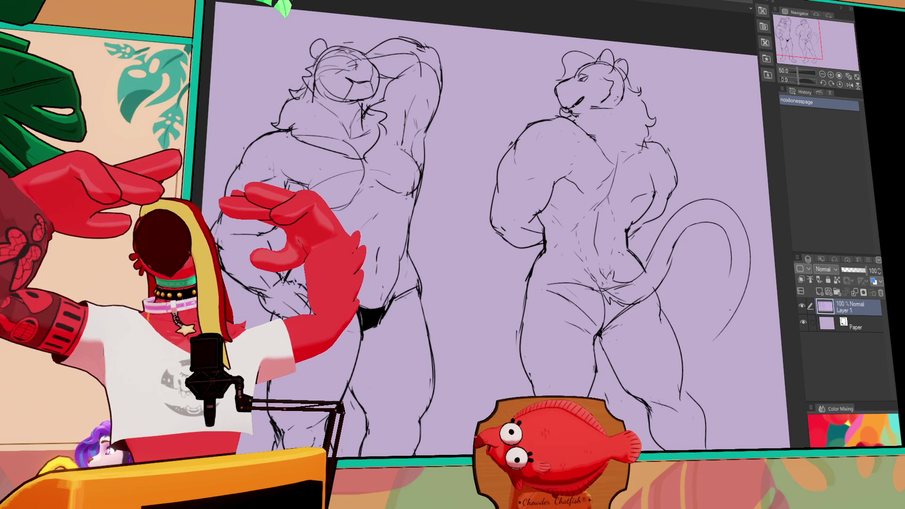
Zoom into the left figure, erase stray head and chest lines, and extend the chest line.
click(831, 75)
scroll(703, 101, down, 2)
scroll(568, 175, up, 1)
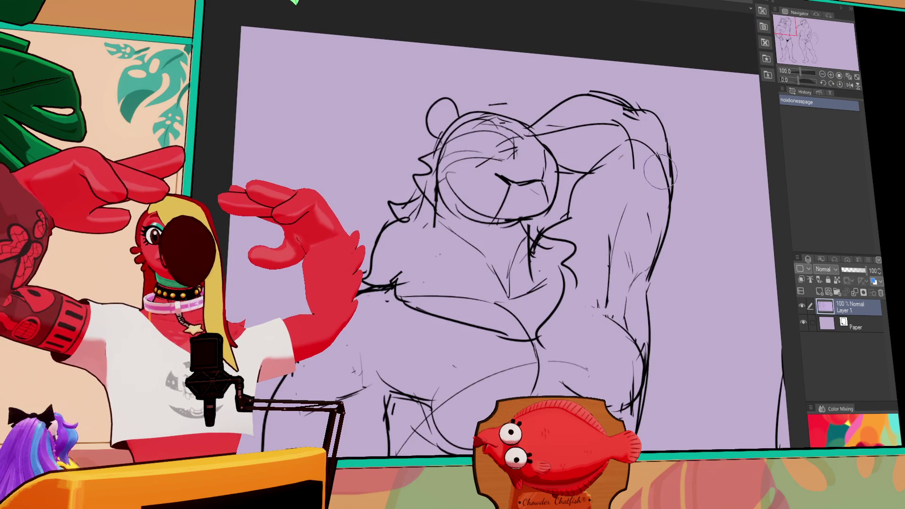
scroll(641, 194, down, 2)
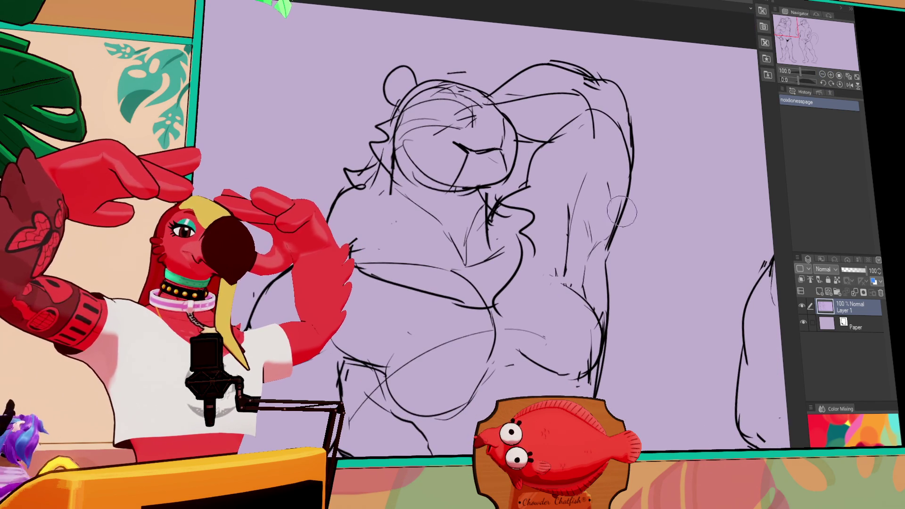
mouse_move(563, 224)
mouse_down()
mouse_move(559, 213)
mouse_move(576, 225)
mouse_move(564, 294)
mouse_up()
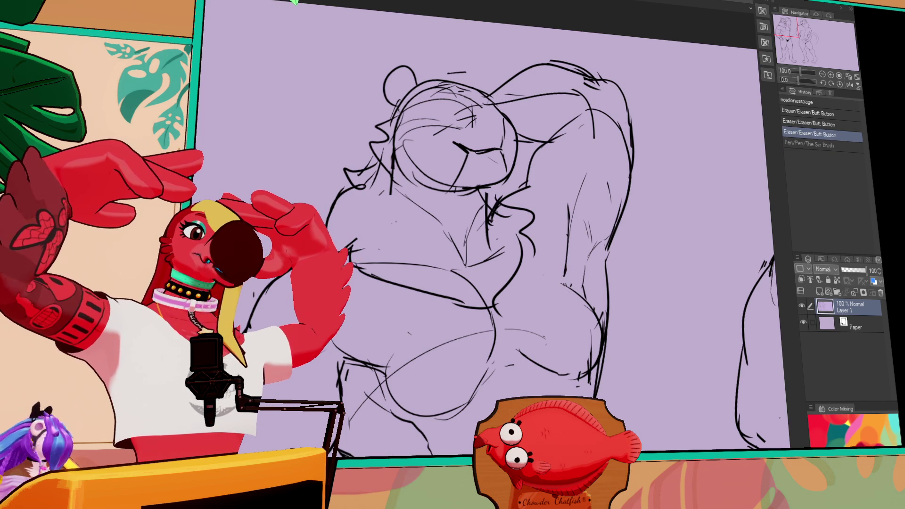
drag(525, 199, 558, 171)
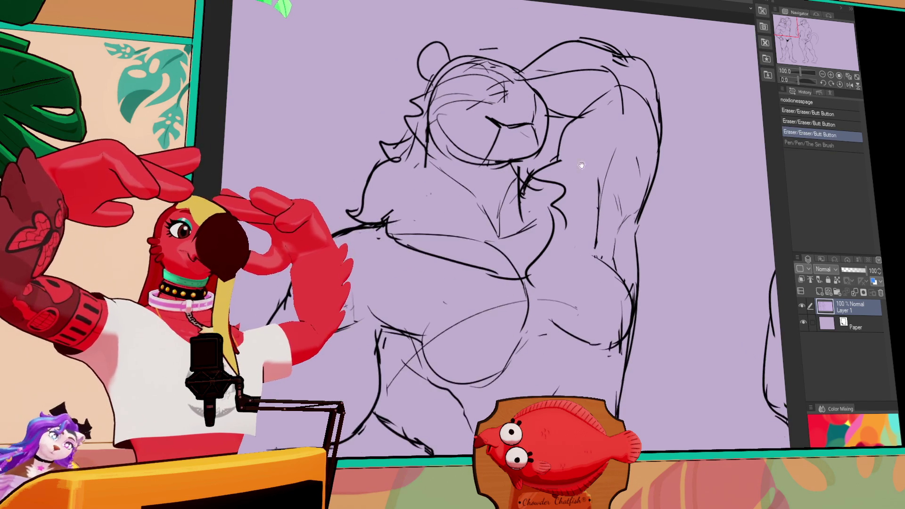
mouse_move(500, 277)
mouse_down()
mouse_move(444, 260)
mouse_move(462, 252)
mouse_move(469, 276)
mouse_move(446, 290)
mouse_move(528, 285)
mouse_up()
drag(475, 265, 467, 271)
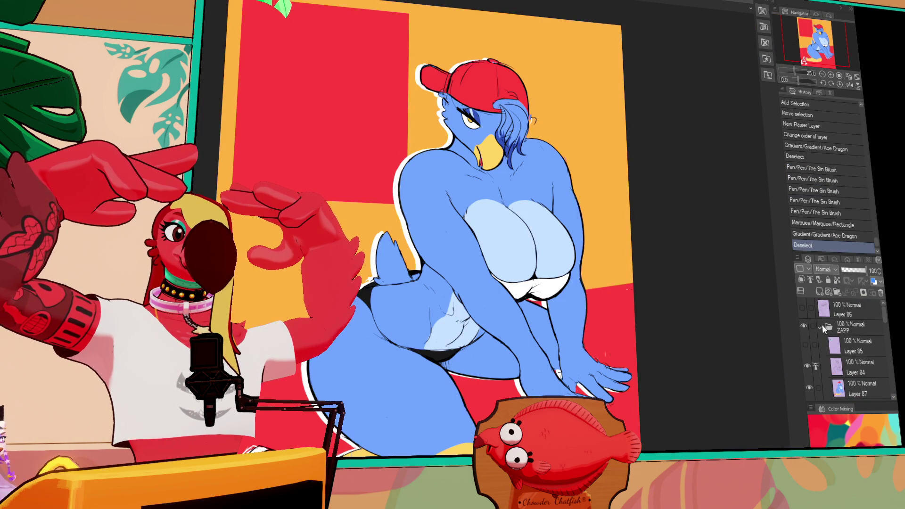
Collapse and hide the ZAPP folder, then show Layer 86 and make it active.
click(820, 326)
click(804, 326)
click(802, 307)
click(844, 309)
drag(739, 348, 729, 345)
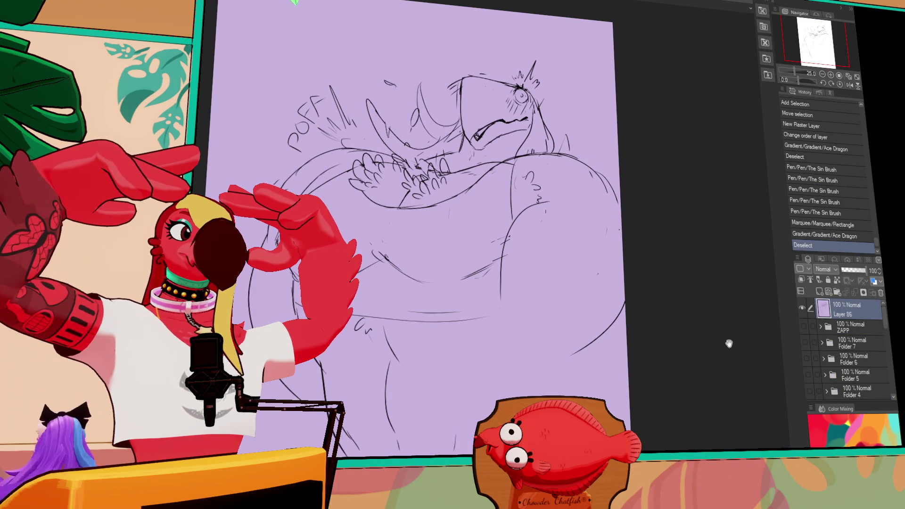
Erase stray sketch lines and redraw small lines on the body's right side.
drag(495, 292, 503, 304)
scroll(589, 305, right, 1)
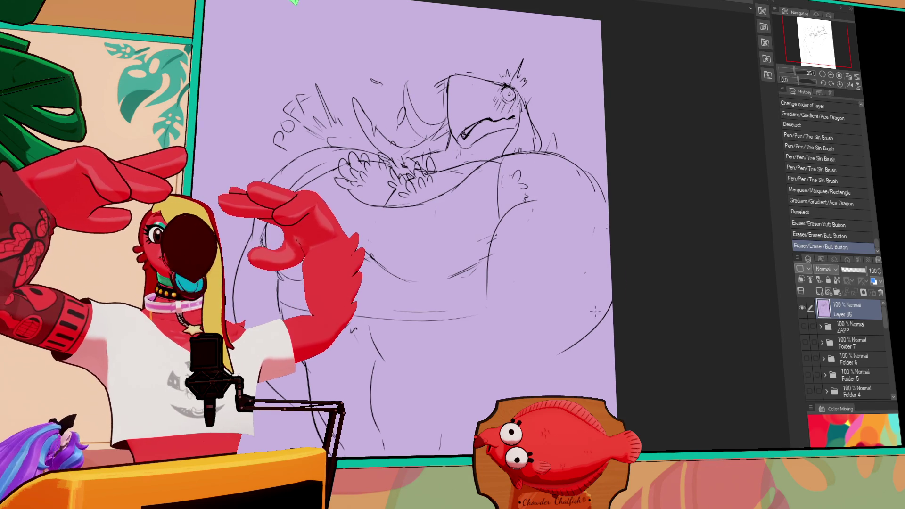
scroll(594, 308, left, 2)
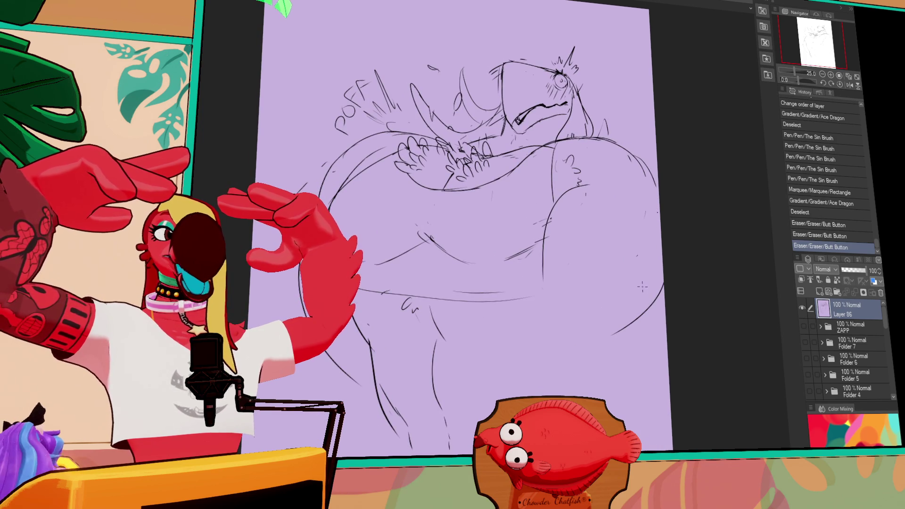
scroll(635, 283, right, 1)
drag(644, 226, 630, 237)
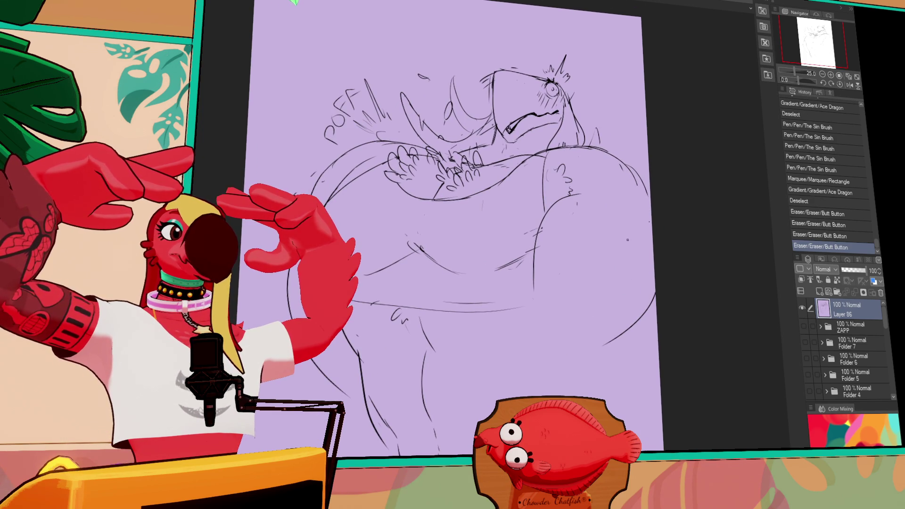
drag(534, 265, 532, 285)
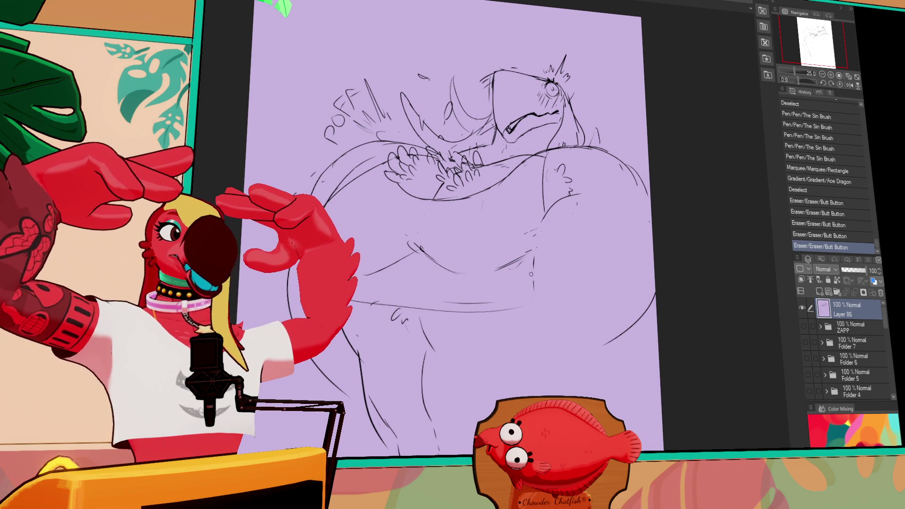
drag(634, 226, 635, 224)
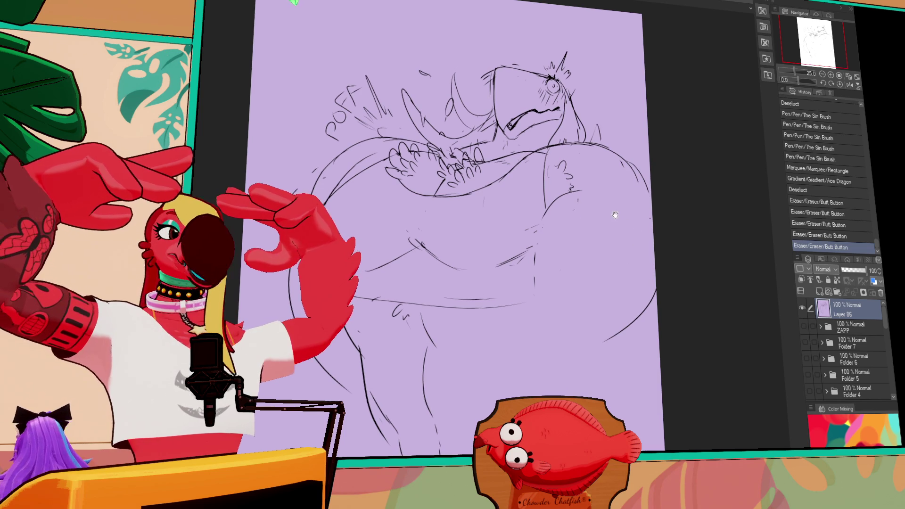
drag(545, 221, 542, 227)
drag(565, 193, 529, 271)
Touch up the right arm and shoulder, and draw a curved line up the torso's right side.
mouse_move(547, 198)
mouse_down()
mouse_move(561, 210)
mouse_move(535, 240)
mouse_up()
drag(585, 193, 555, 203)
drag(578, 186, 535, 229)
drag(524, 298, 549, 215)
mouse_move(530, 227)
mouse_down()
mouse_move(539, 238)
mouse_move(549, 193)
mouse_up()
key(ctrl+z)
drag(581, 221, 586, 208)
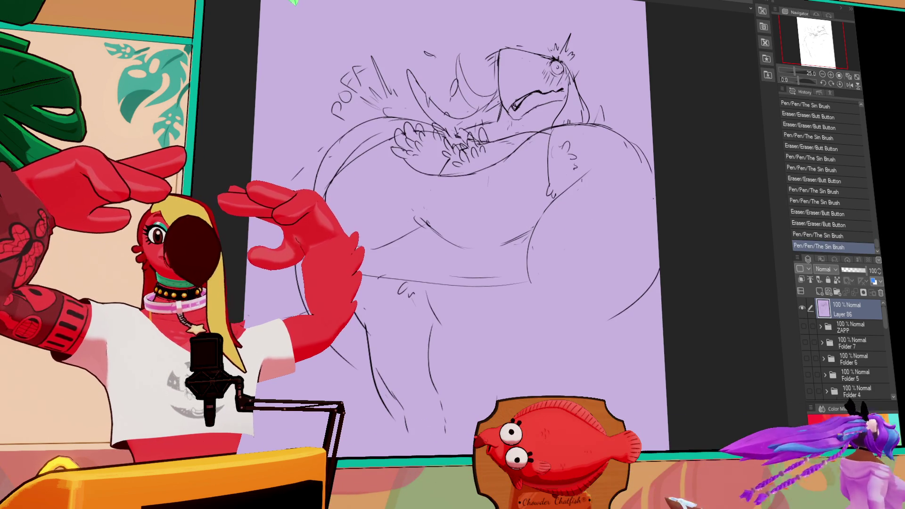
Erase a mark near the belly and retry the short belly stroke, undoing each attempt.
mouse_move(529, 284)
mouse_down()
mouse_move(533, 294)
mouse_move(555, 258)
mouse_up()
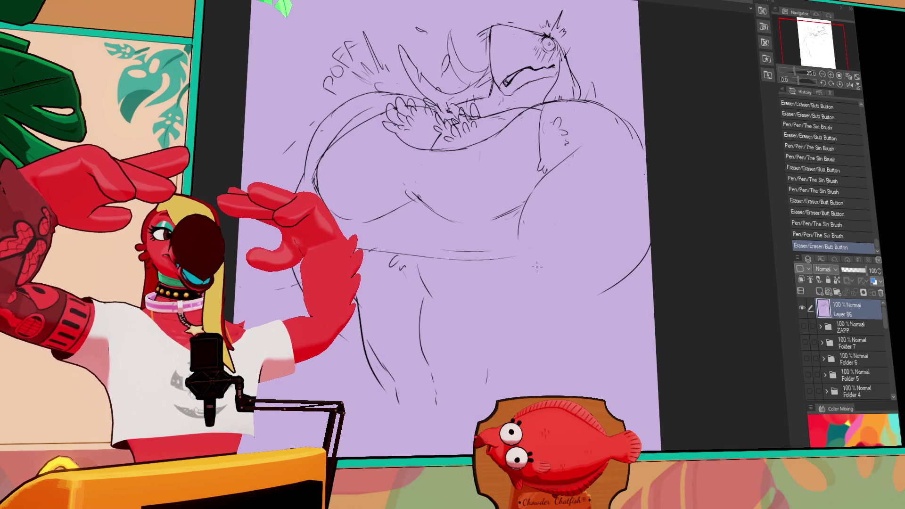
drag(521, 227, 525, 289)
key(ctrl+z)
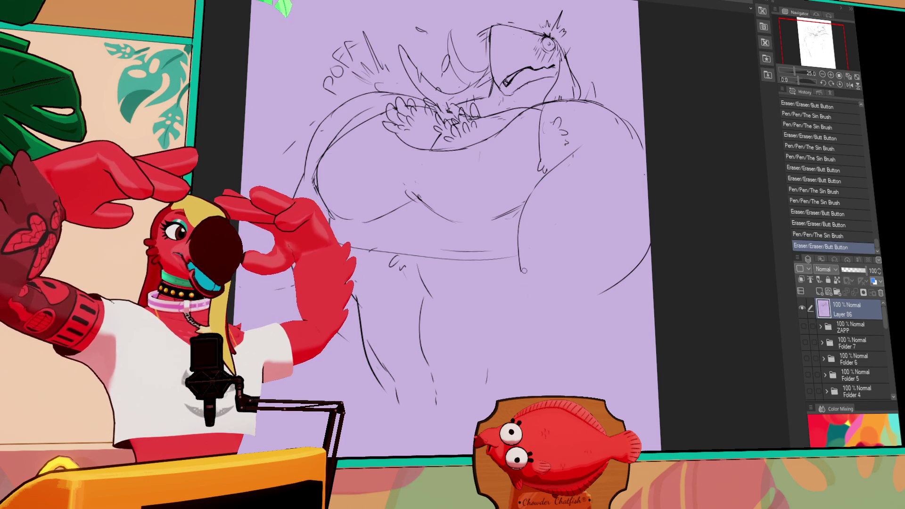
key(ctrl+z)
drag(522, 250, 524, 274)
key(ctrl+z)
Draw curved strokes along the right hip and thigh, undoing unwanted attempts.
drag(644, 261, 613, 305)
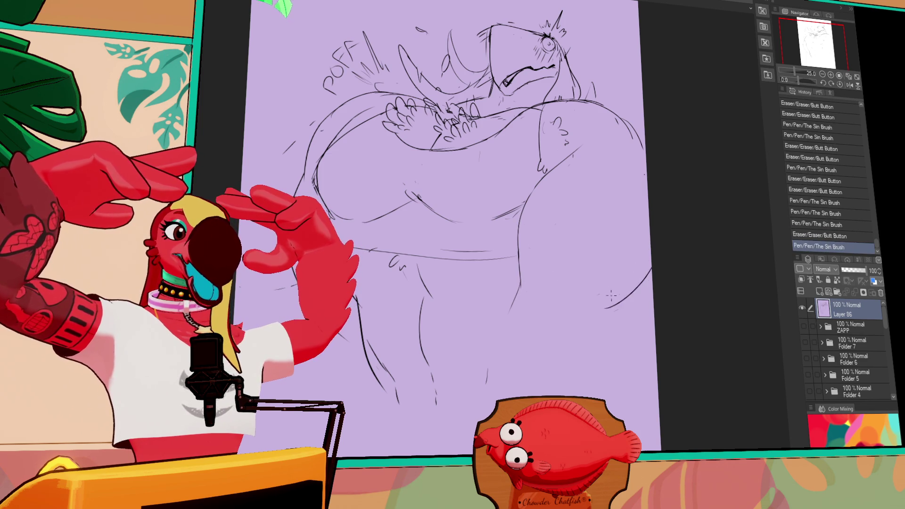
drag(651, 276, 606, 316)
key(ctrl+z)
drag(652, 276, 604, 321)
key(ctrl+z)
mouse_move(519, 282)
mouse_down()
mouse_move(479, 411)
mouse_move(507, 297)
mouse_move(481, 401)
mouse_up()
key(ctrl+z)
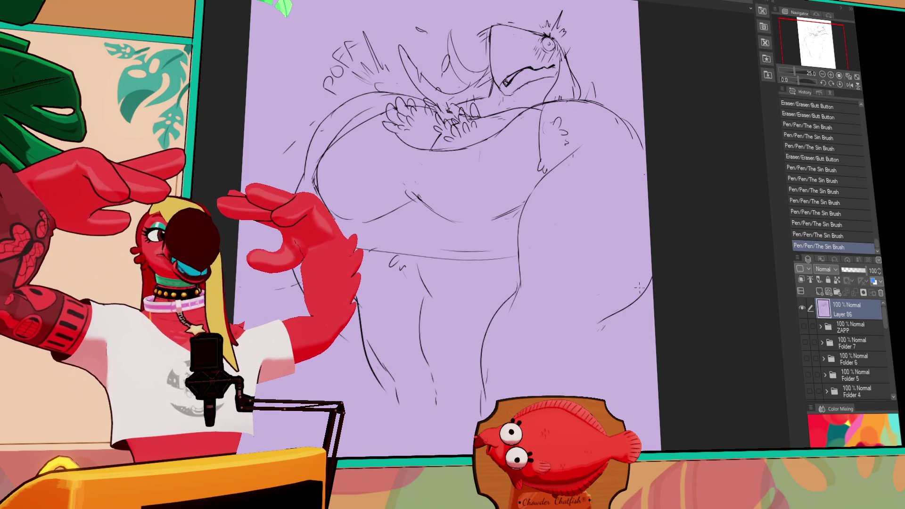
Try vertical lines down the right leg and the left leg's inner line, then undo them.
drag(610, 326, 604, 323)
mouse_move(606, 320)
mouse_down()
mouse_move(598, 383)
mouse_move(584, 397)
mouse_move(580, 350)
mouse_up()
key(ctrl+z)
key(ctrl+z)
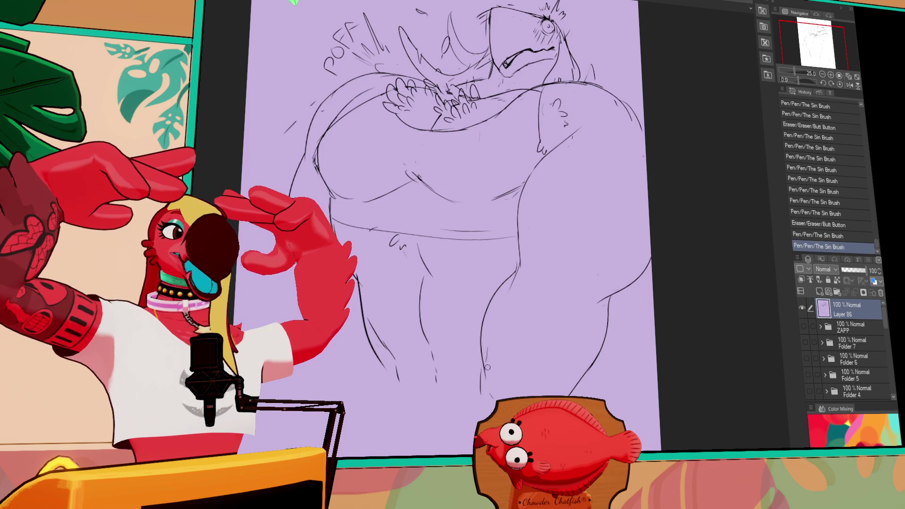
mouse_move(488, 390)
mouse_down()
mouse_move(486, 373)
mouse_move(485, 398)
mouse_up()
key(ctrl+z)
Redraw the vertical leg line and adjust the line near the belly.
drag(483, 354, 481, 399)
drag(511, 284, 509, 269)
mouse_move(640, 269)
mouse_down()
mouse_move(639, 259)
mouse_move(571, 277)
mouse_up()
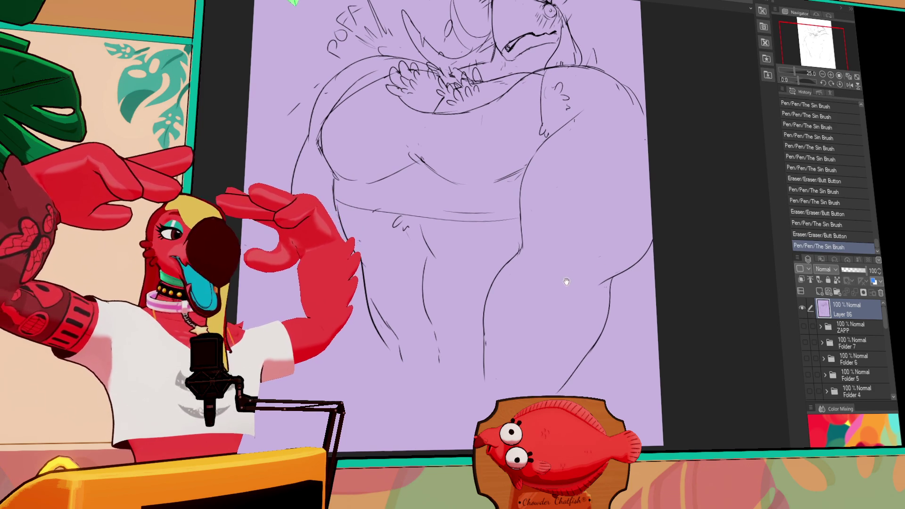
mouse_move(482, 277)
mouse_down()
mouse_move(520, 287)
mouse_move(549, 269)
mouse_move(615, 278)
mouse_move(598, 342)
mouse_up()
Redraw the right thigh and hip lines and touch up small belly details.
mouse_move(612, 285)
mouse_down()
mouse_move(611, 311)
mouse_move(589, 285)
mouse_move(613, 264)
mouse_up()
mouse_move(597, 276)
mouse_down()
mouse_move(642, 228)
mouse_move(609, 217)
mouse_up()
drag(632, 287, 631, 275)
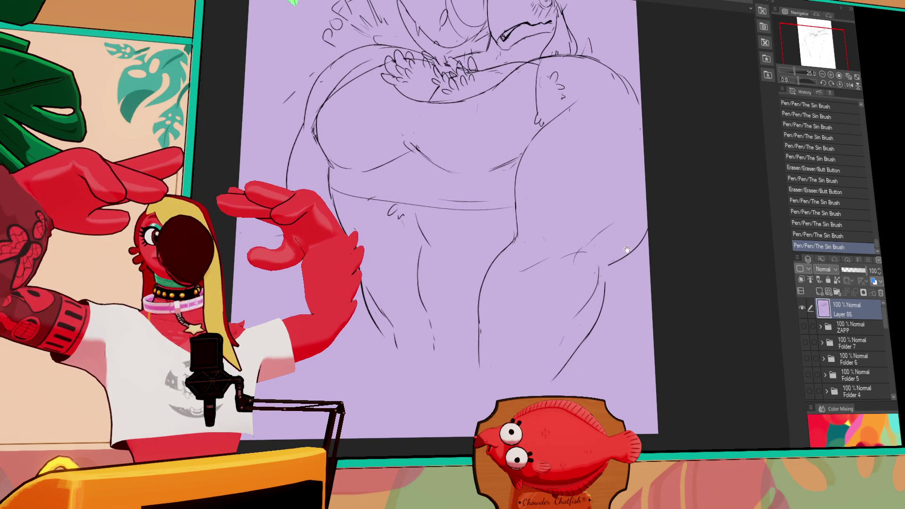
mouse_move(523, 282)
mouse_down()
mouse_move(542, 264)
mouse_move(537, 253)
mouse_move(531, 259)
mouse_up()
drag(523, 268, 549, 257)
drag(609, 232, 609, 265)
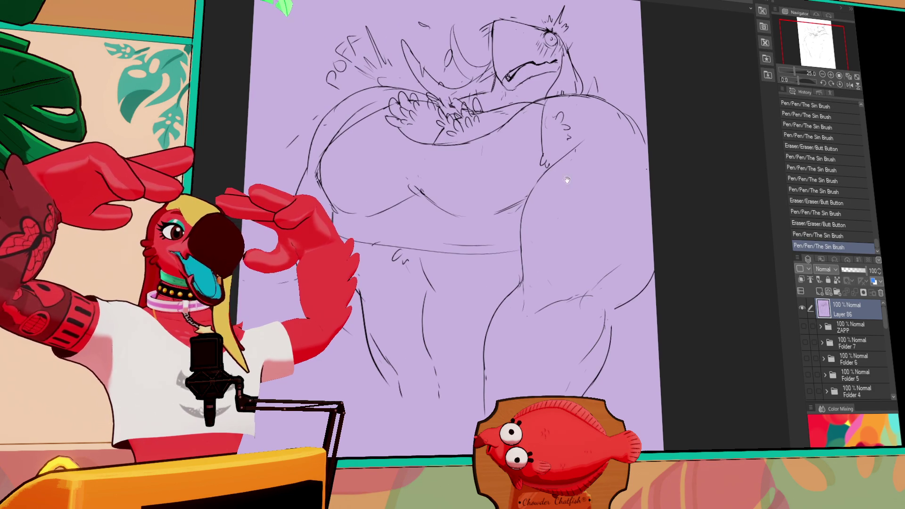
drag(587, 231, 567, 253)
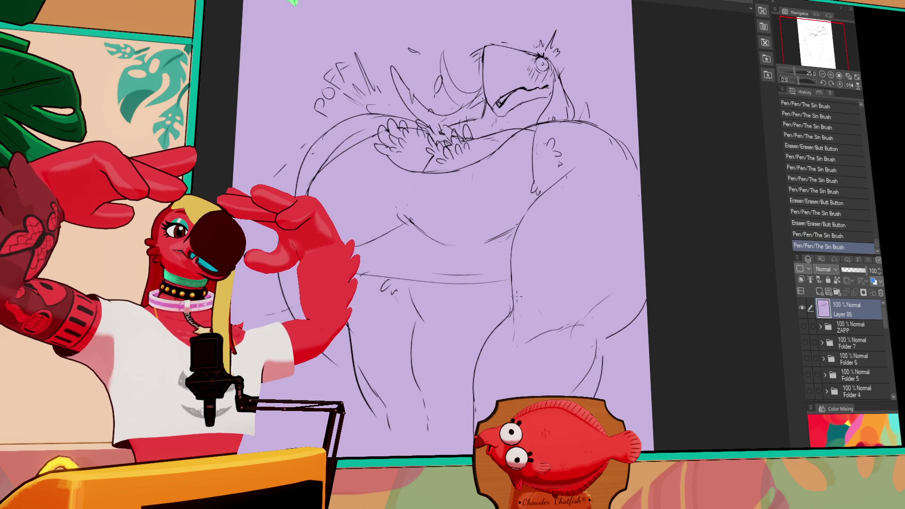
Redraw the upper right leg contour over several attempts, undoing the failed strokes.
mouse_move(532, 203)
mouse_down()
mouse_move(512, 308)
mouse_move(532, 202)
mouse_up()
key(ctrl+z)
key(ctrl+z)
drag(512, 307, 533, 201)
drag(511, 267, 532, 208)
key(ctrl+z)
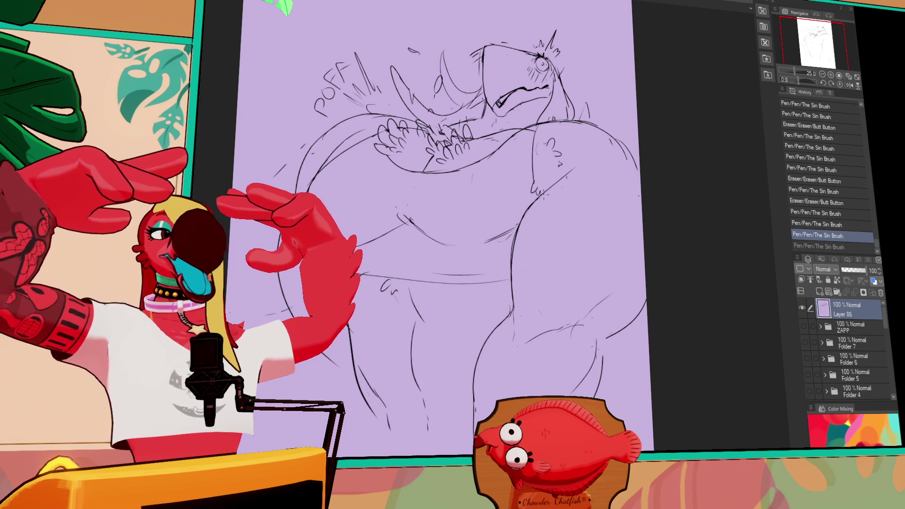
mouse_move(513, 239)
mouse_down()
mouse_move(517, 249)
mouse_move(535, 200)
mouse_up()
key(ctrl+z)
drag(519, 234, 546, 191)
key(ctrl+z)
mouse_move(519, 234)
mouse_down()
mouse_move(547, 191)
mouse_move(540, 196)
mouse_up()
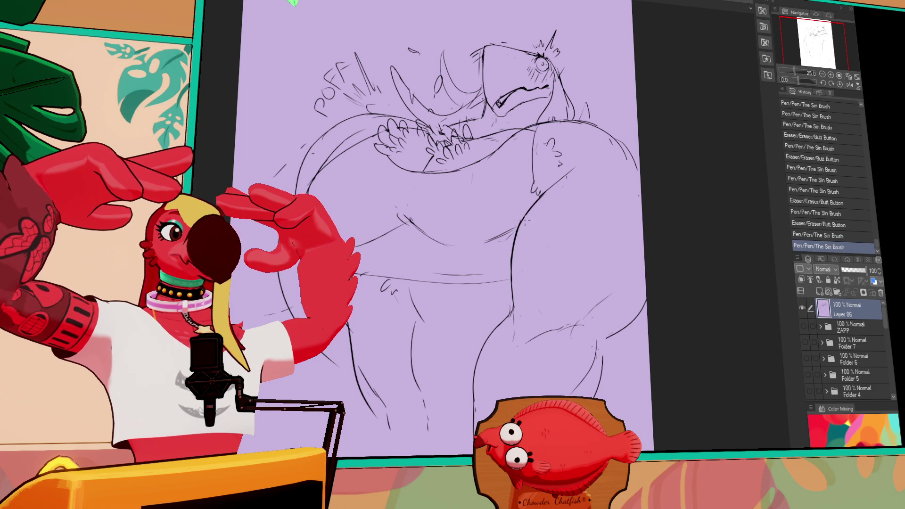
Touch up lines and small marks on the left side of the belly and near the centre.
drag(613, 252, 613, 246)
mouse_move(524, 212)
mouse_down()
mouse_move(571, 243)
mouse_move(545, 240)
mouse_move(568, 252)
mouse_up()
mouse_move(464, 238)
mouse_down()
mouse_move(473, 231)
mouse_move(507, 270)
mouse_move(568, 252)
mouse_up()
drag(568, 252, 576, 253)
drag(469, 230, 464, 241)
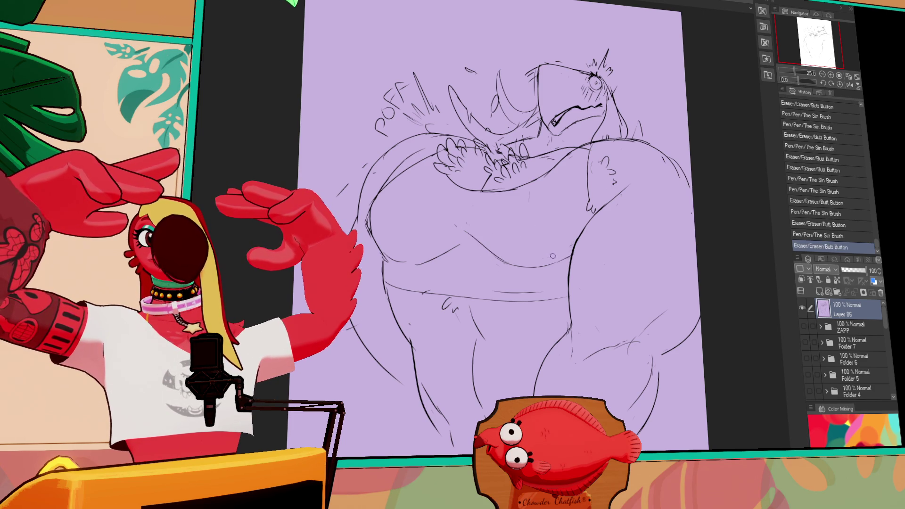
drag(488, 241, 496, 258)
Add and erase tiny detail strokes around the lower left leg.
drag(636, 224, 633, 200)
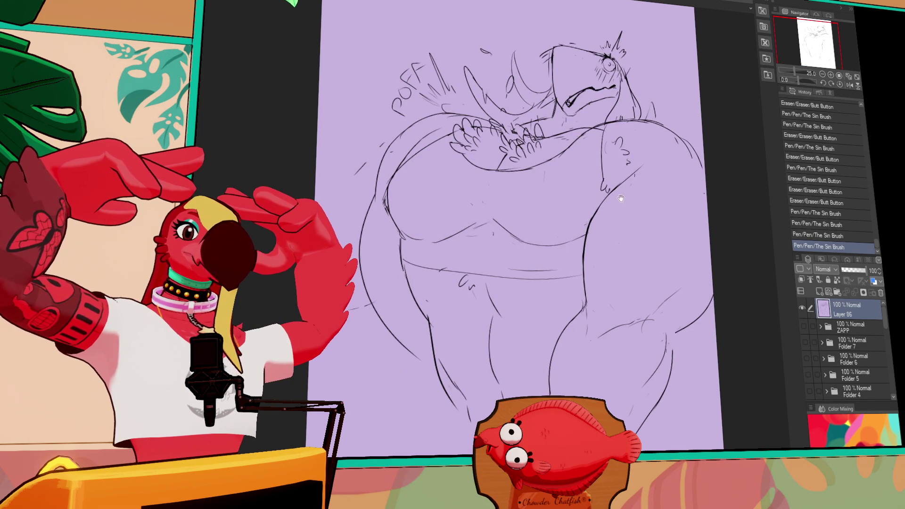
mouse_move(442, 396)
mouse_down()
mouse_move(448, 424)
mouse_move(438, 373)
mouse_move(451, 431)
mouse_up()
drag(447, 425, 451, 432)
drag(447, 426, 450, 432)
drag(453, 333, 455, 336)
drag(427, 309, 431, 324)
drag(441, 363, 463, 399)
Add small detail strokes near the top of the sketch.
drag(660, 122, 665, 127)
drag(663, 124, 679, 123)
drag(676, 117, 681, 119)
drag(604, 193, 607, 238)
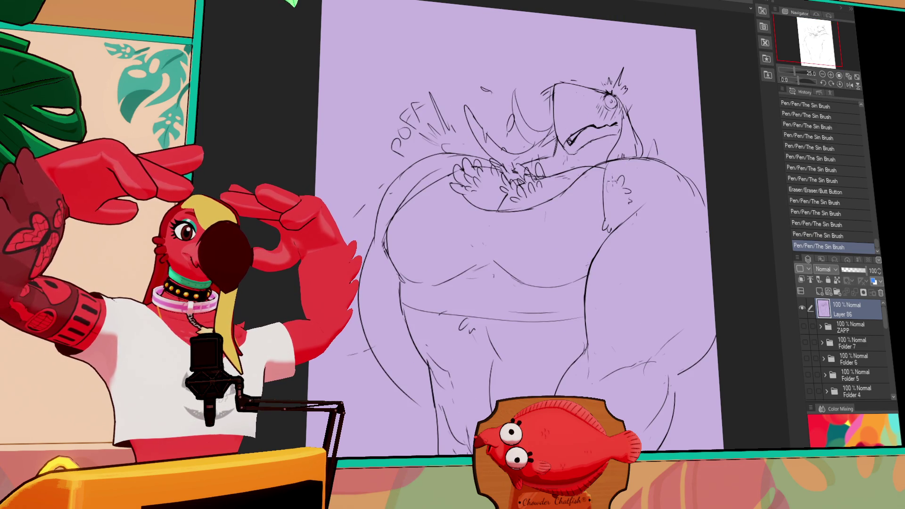
mouse_move(566, 84)
mouse_down()
mouse_move(590, 123)
mouse_move(573, 113)
mouse_move(588, 99)
mouse_move(552, 99)
mouse_move(558, 102)
mouse_up()
Add and erase small strokes on top of the snout.
scroll(519, 226, down, 1)
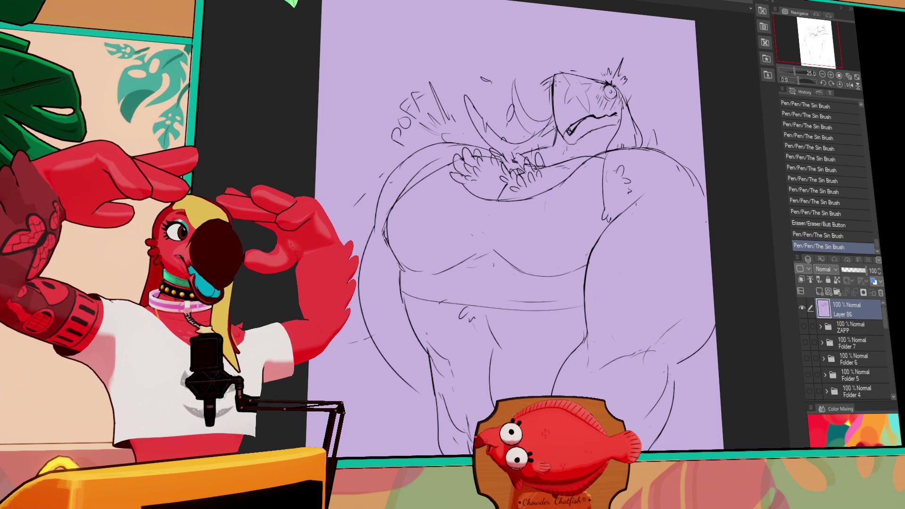
drag(550, 71, 563, 73)
mouse_move(565, 71)
mouse_down()
mouse_move(573, 68)
mouse_move(570, 80)
mouse_up()
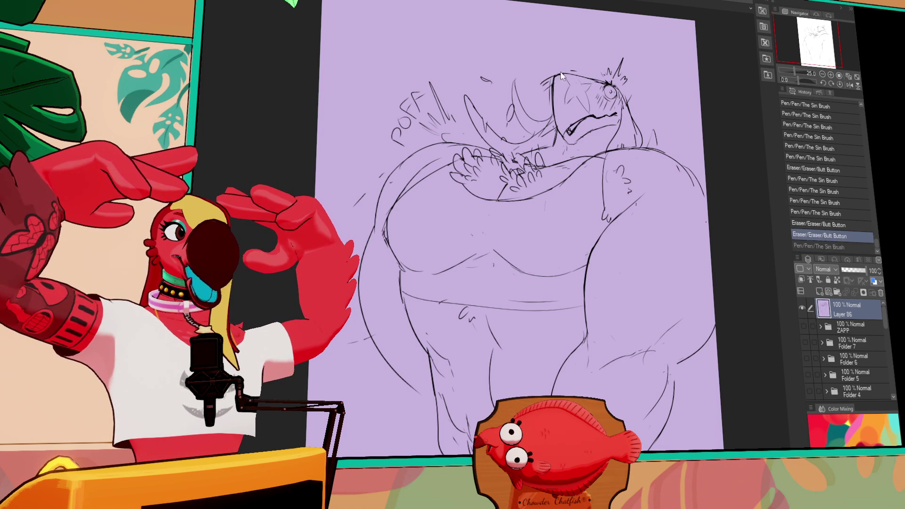
drag(566, 75, 577, 83)
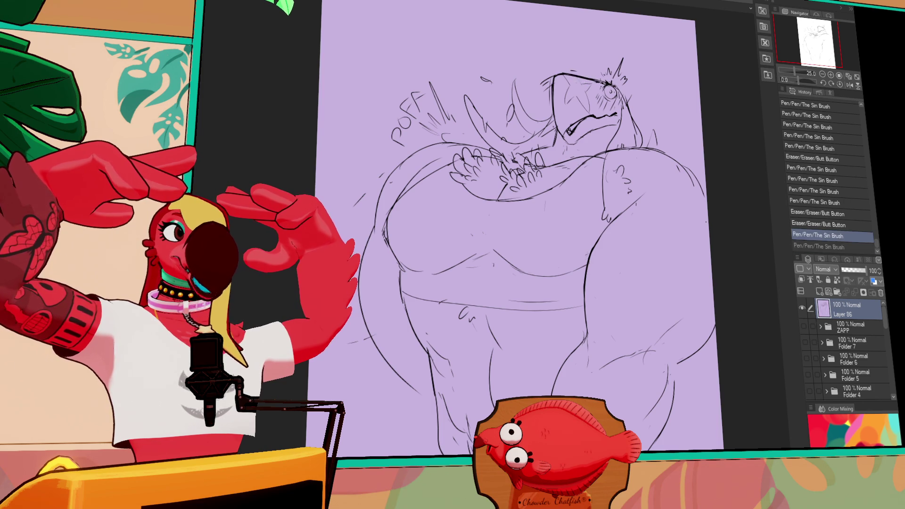
drag(627, 205, 674, 208)
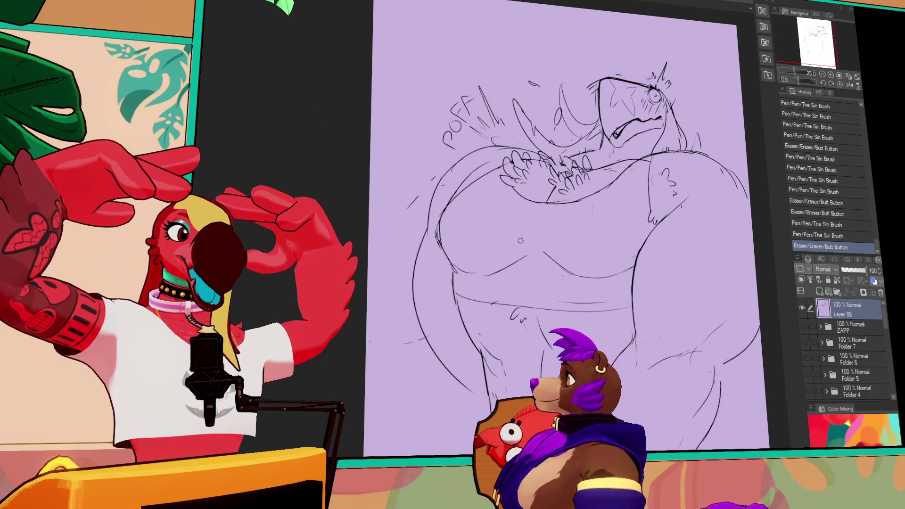
Erase stray lines near the lower belly and undo the last pen stroke.
drag(522, 268, 527, 263)
drag(527, 264, 531, 259)
drag(531, 259, 543, 267)
key(ctrl+z)
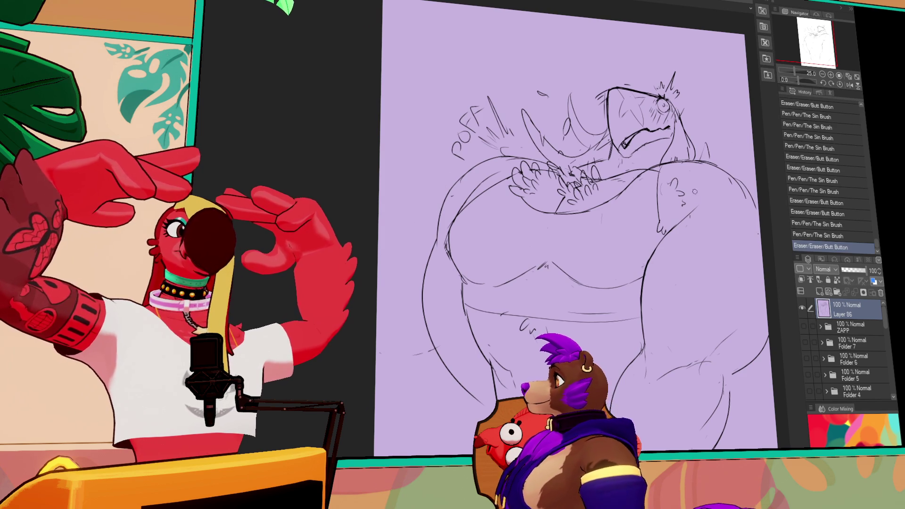
drag(674, 235, 666, 198)
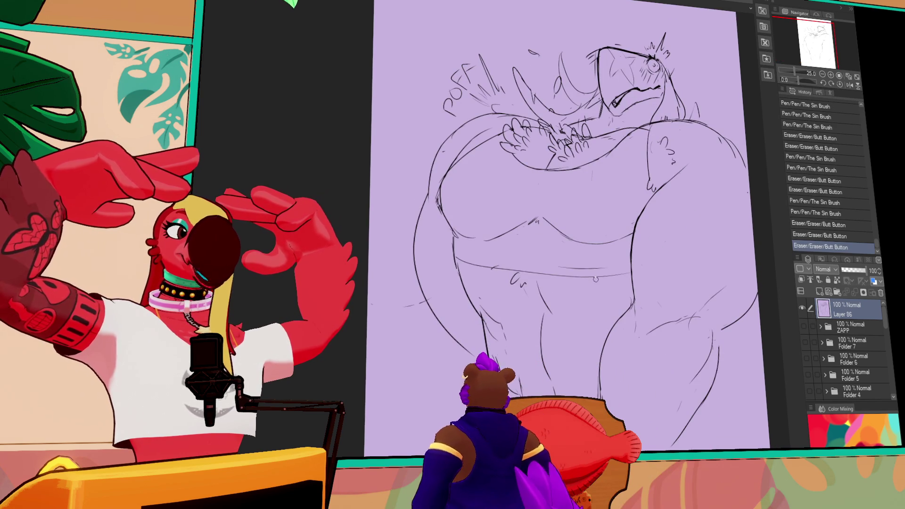
drag(650, 258, 639, 315)
Touch up the left body outline, erasing small stray marks along it.
click(450, 220)
click(450, 220)
drag(438, 224, 457, 214)
click(450, 217)
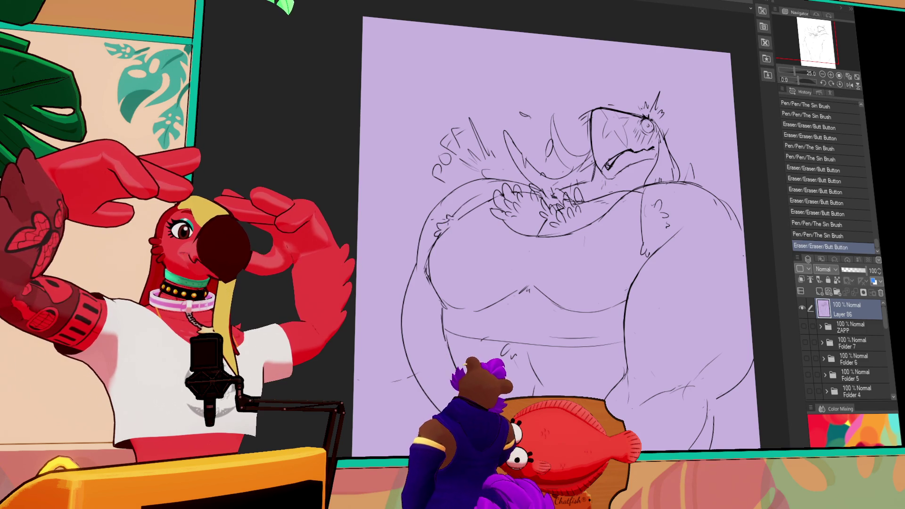
drag(652, 191, 655, 188)
click(636, 190)
drag(529, 372, 533, 292)
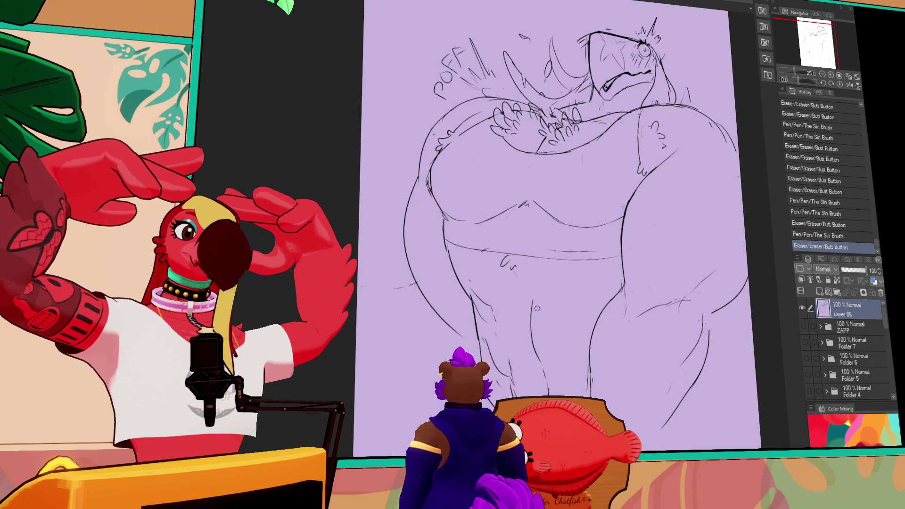
Redraw the small marks and add short pen strokes near the lower body.
click(512, 267)
click(514, 268)
click(515, 269)
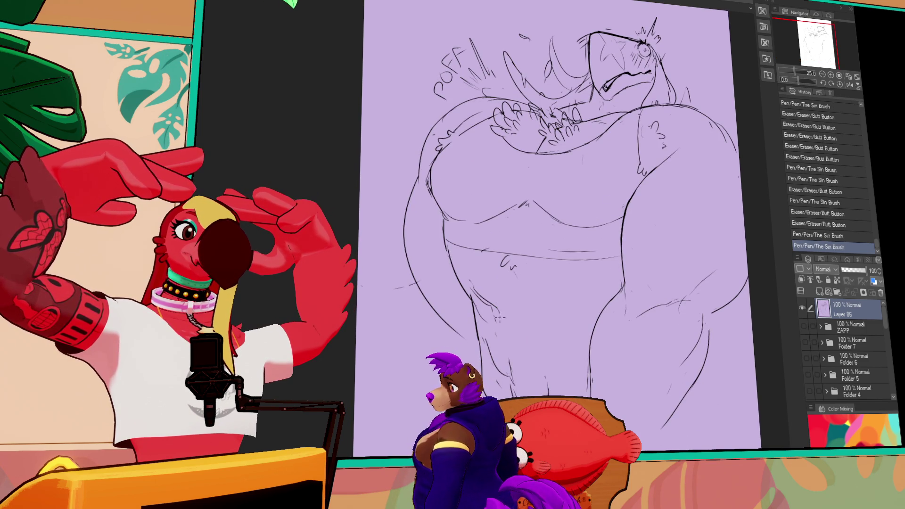
click(517, 270)
click(515, 269)
click(517, 270)
click(518, 283)
click(529, 320)
Alternate eraser and pen to add small detail strokes across the body.
click(534, 350)
click(535, 349)
click(535, 353)
click(538, 363)
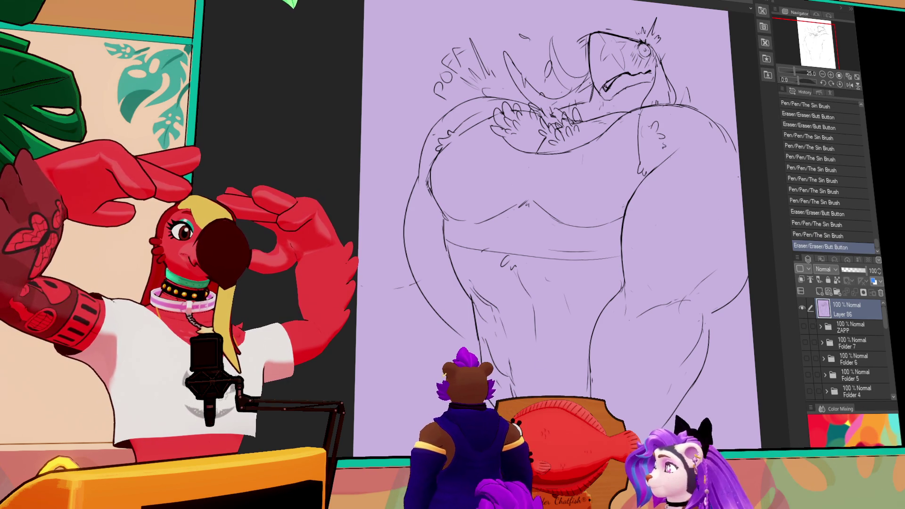
click(540, 372)
click(679, 292)
click(682, 297)
click(684, 302)
click(679, 283)
Erase and redraw several small details on the left side of the figure.
drag(676, 275, 622, 313)
drag(666, 289, 654, 272)
click(415, 356)
click(434, 349)
click(442, 347)
click(411, 258)
click(446, 243)
click(407, 250)
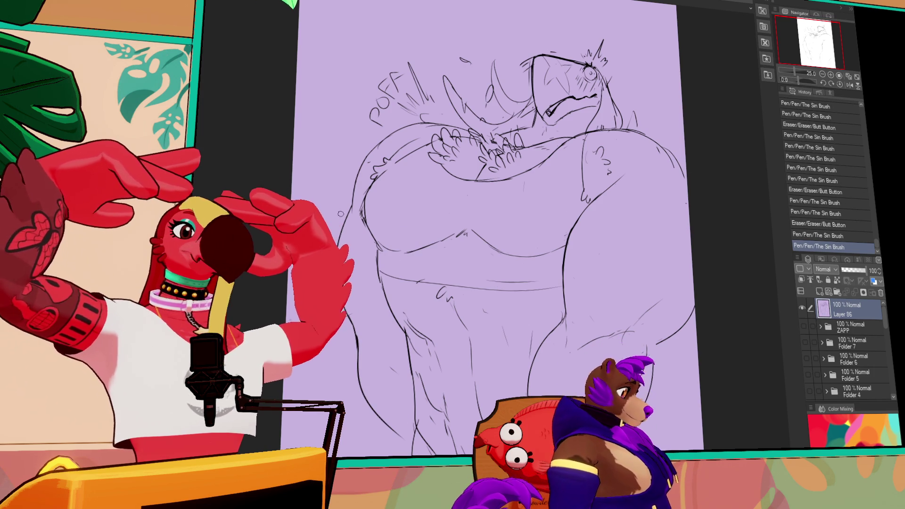
Erase and redraw small lines on the torso, removing stray marks.
click(373, 185)
click(375, 181)
click(375, 183)
click(376, 180)
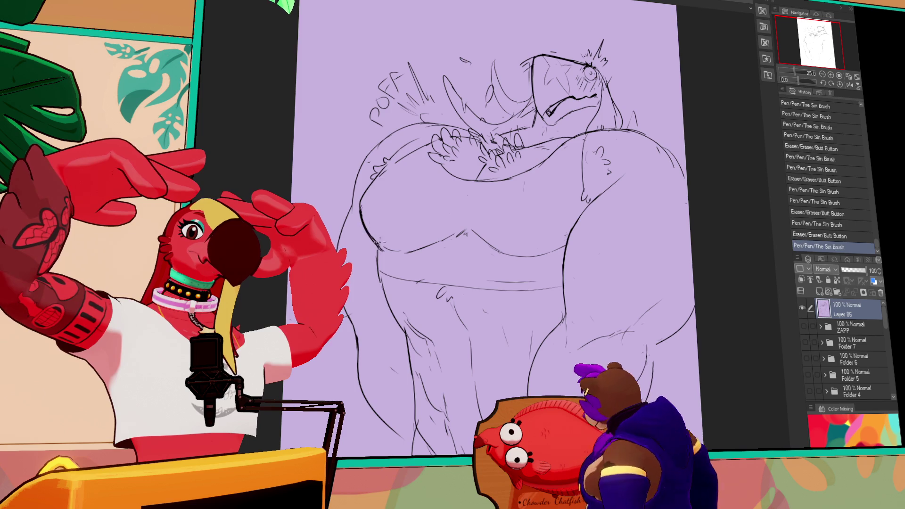
click(480, 236)
click(500, 257)
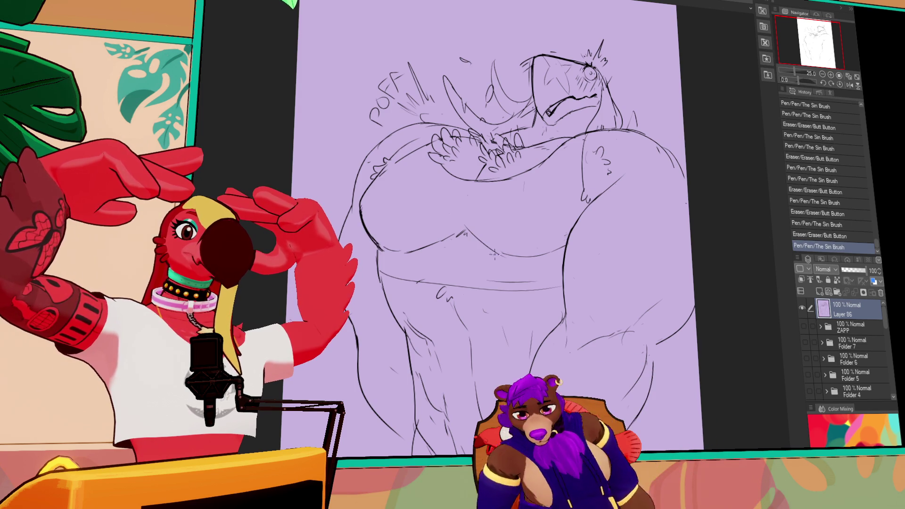
click(454, 249)
click(572, 226)
drag(496, 256, 508, 258)
Add pen lines across the chest and short strokes on the shoulder.
click(454, 245)
mouse_move(448, 243)
mouse_down()
mouse_move(479, 228)
mouse_move(491, 236)
mouse_up()
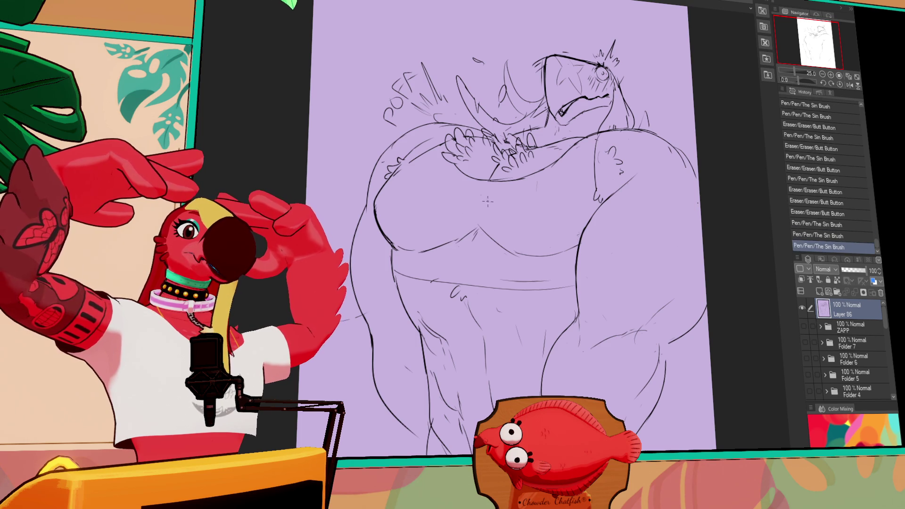
mouse_move(465, 185)
mouse_down()
mouse_move(500, 183)
mouse_move(490, 195)
mouse_up()
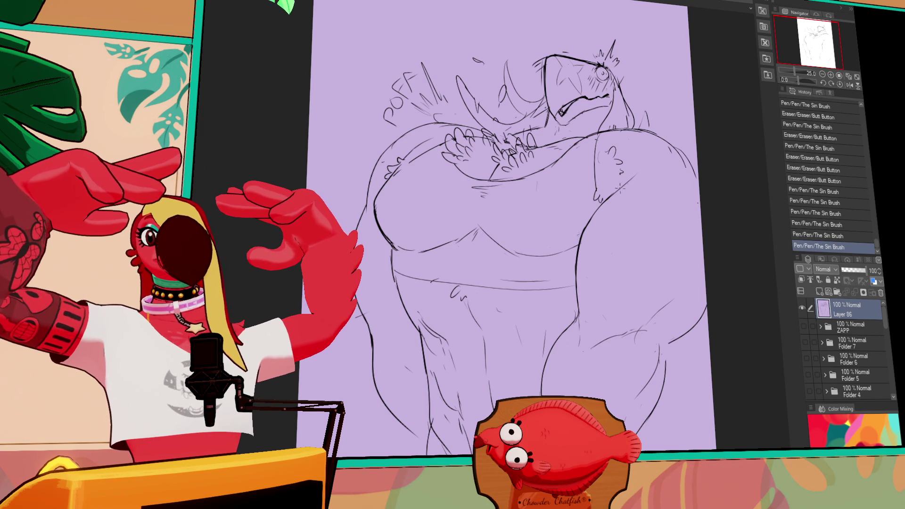
mouse_move(639, 193)
mouse_down()
mouse_move(643, 210)
mouse_move(628, 207)
mouse_up()
drag(584, 153, 589, 163)
drag(585, 158, 588, 167)
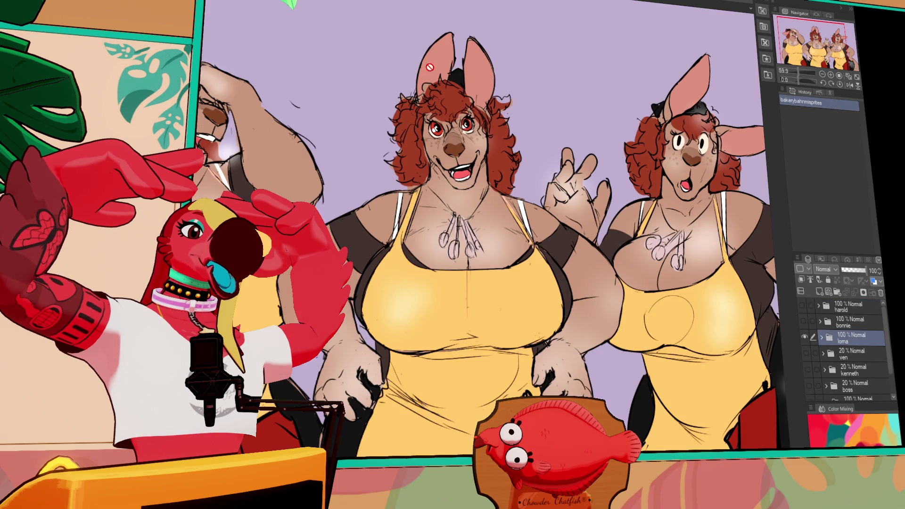
On the other lavender sketch, erase lines near the chest and retry strokes near the face.
key(ctrl+Tab)
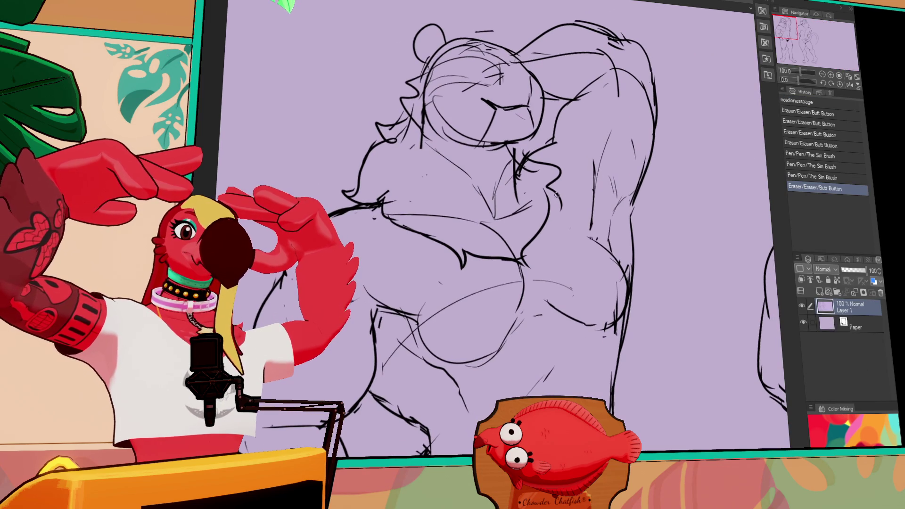
drag(537, 219, 523, 255)
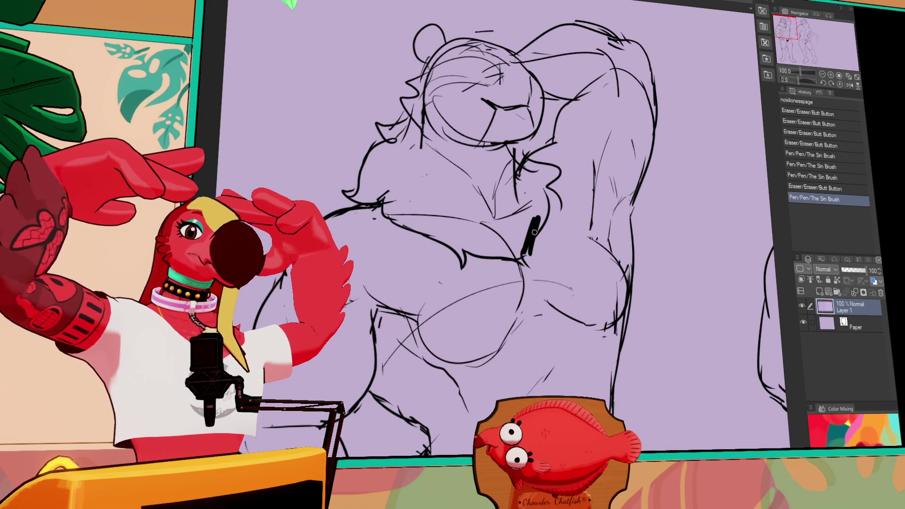
key(ctrl+z)
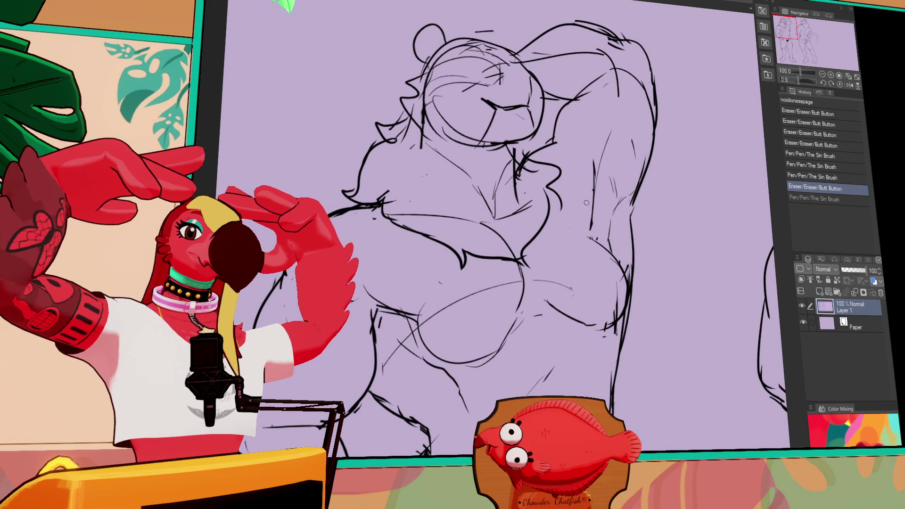
drag(579, 189, 571, 231)
drag(523, 194, 504, 249)
mouse_move(509, 216)
mouse_down()
mouse_move(526, 199)
mouse_move(485, 179)
mouse_move(519, 193)
mouse_move(531, 164)
mouse_move(522, 185)
mouse_move(546, 215)
mouse_up()
key(ctrl+z)
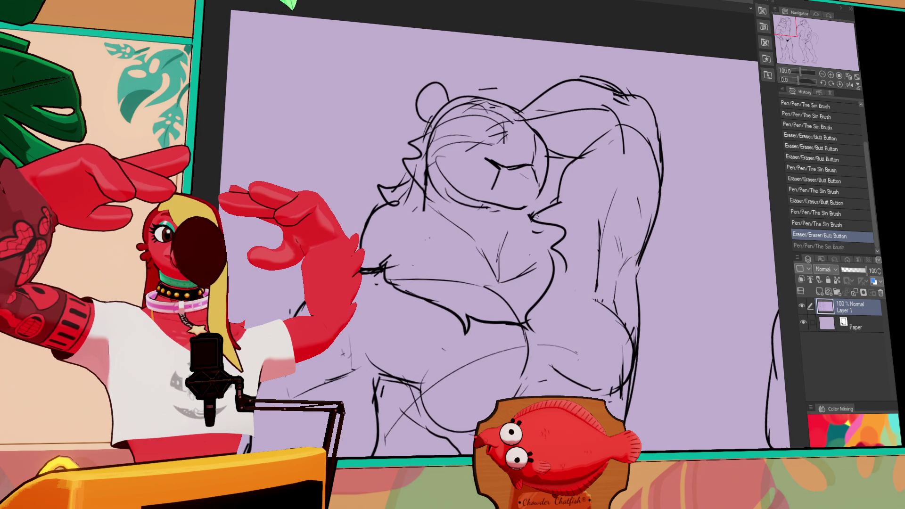
mouse_move(537, 179)
mouse_down()
mouse_move(529, 206)
mouse_move(536, 177)
mouse_up()
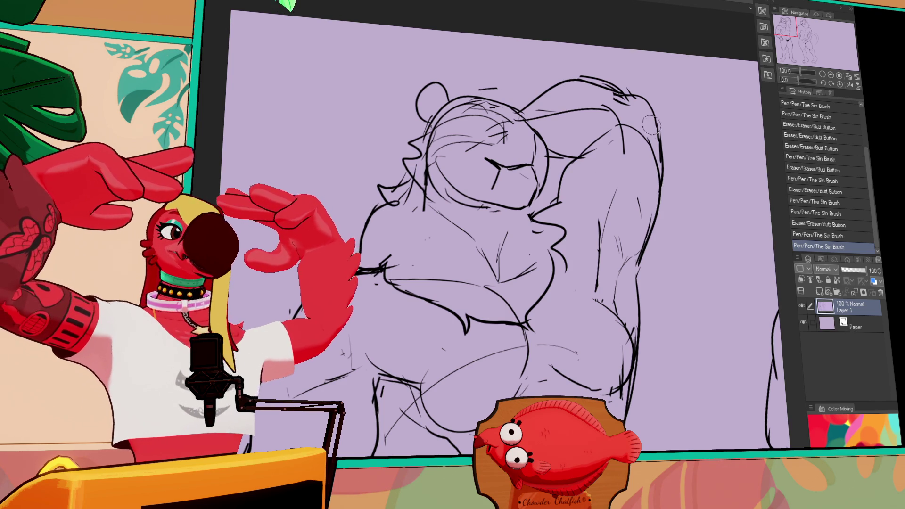
key(ctrl+z)
Restore the short pen stroke and erase stray lines on the sketch.
key(ctrl+y)
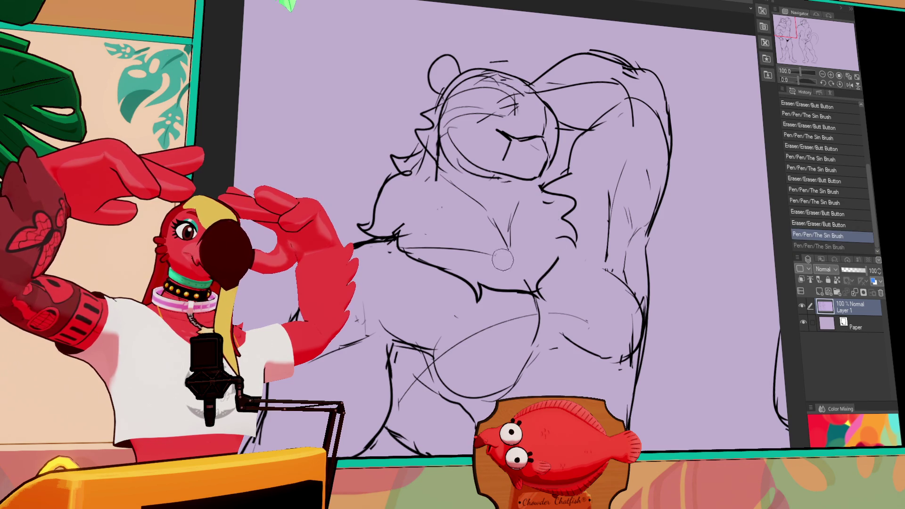
mouse_move(452, 245)
mouse_down()
mouse_move(432, 241)
mouse_move(436, 219)
mouse_up()
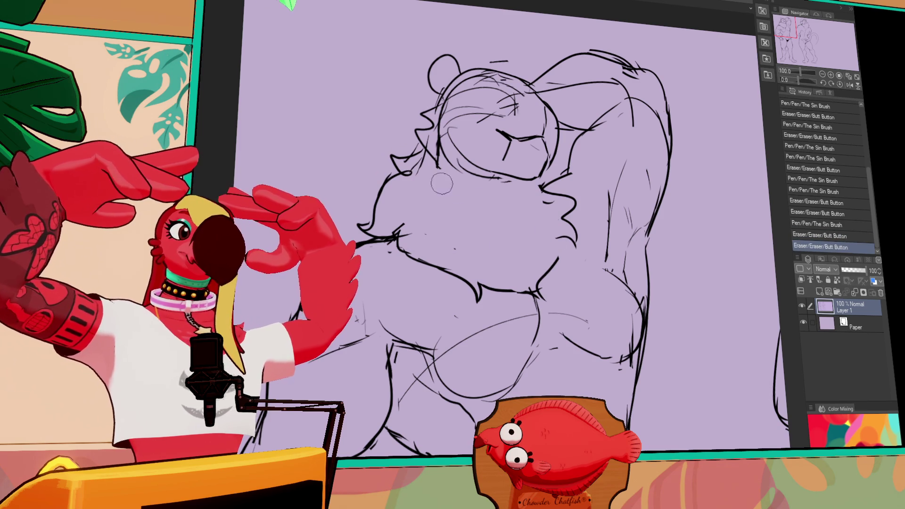
drag(430, 176, 439, 170)
mouse_move(597, 239)
mouse_down()
mouse_move(588, 221)
mouse_move(549, 250)
mouse_up()
Redraw the belly line several times, undoing each attempt until the curve fits.
key(ctrl+z)
drag(560, 202, 545, 262)
key(ctrl+z)
drag(560, 200, 542, 272)
key(ctrl+z)
mouse_move(560, 201)
mouse_down()
mouse_move(543, 242)
mouse_move(542, 283)
mouse_up()
mouse_move(506, 242)
mouse_down()
mouse_move(556, 283)
mouse_move(548, 282)
mouse_up()
key(ctrl+z)
key(ctrl+z)
mouse_move(481, 260)
mouse_down()
mouse_move(524, 283)
mouse_move(512, 284)
mouse_up()
key(ctrl+z)
Shift the selected head slightly up and right, then erase stray strokes around it.
drag(561, 169, 574, 214)
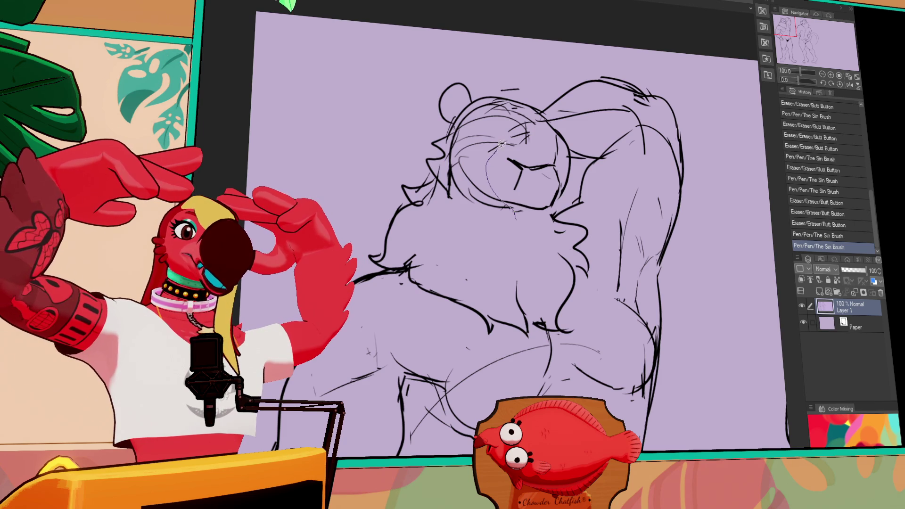
mouse_move(542, 215)
mouse_down()
mouse_move(533, 186)
mouse_move(488, 198)
mouse_move(509, 214)
mouse_move(473, 177)
mouse_move(486, 184)
mouse_move(455, 170)
mouse_move(458, 144)
mouse_up()
key(ctrl+d)
click(527, 217)
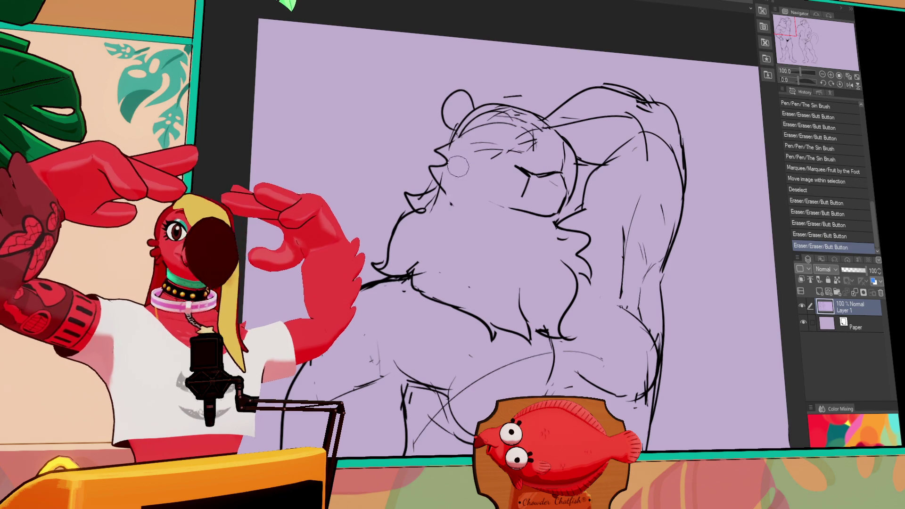
drag(553, 175, 559, 191)
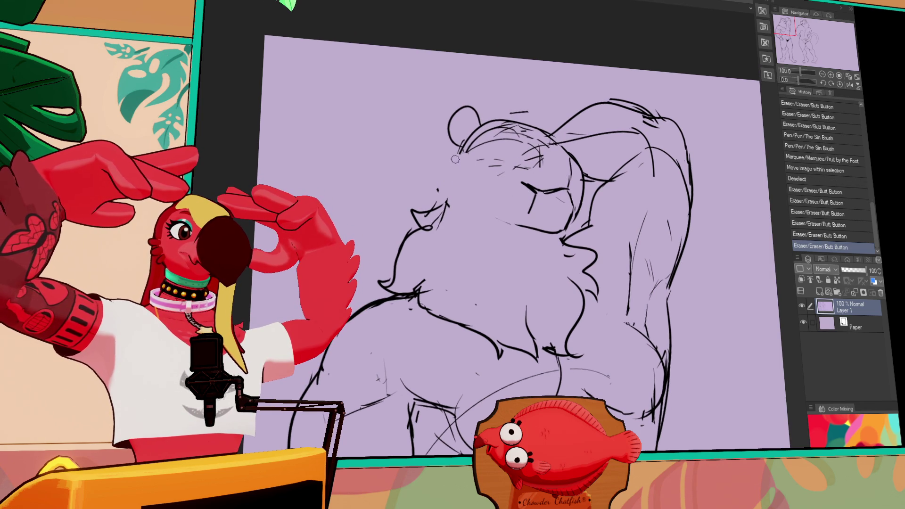
drag(447, 190, 495, 130)
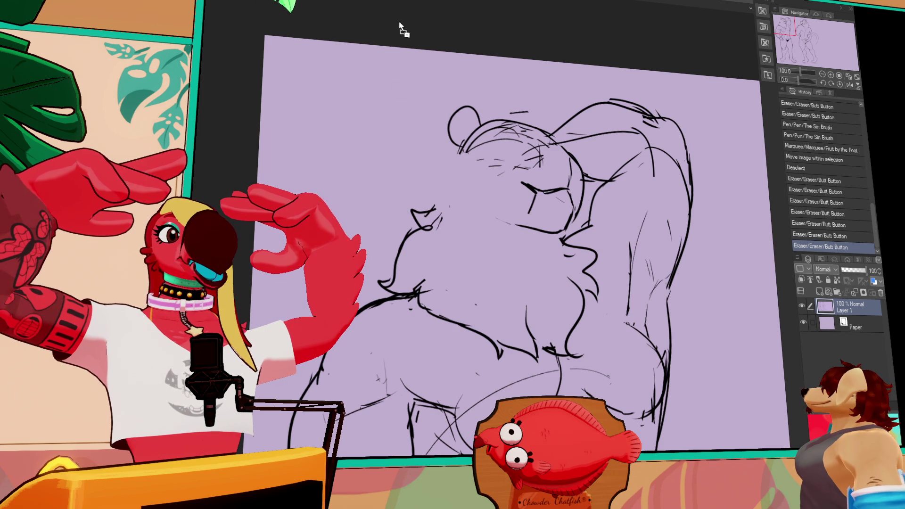
key(ctrl+Tab)
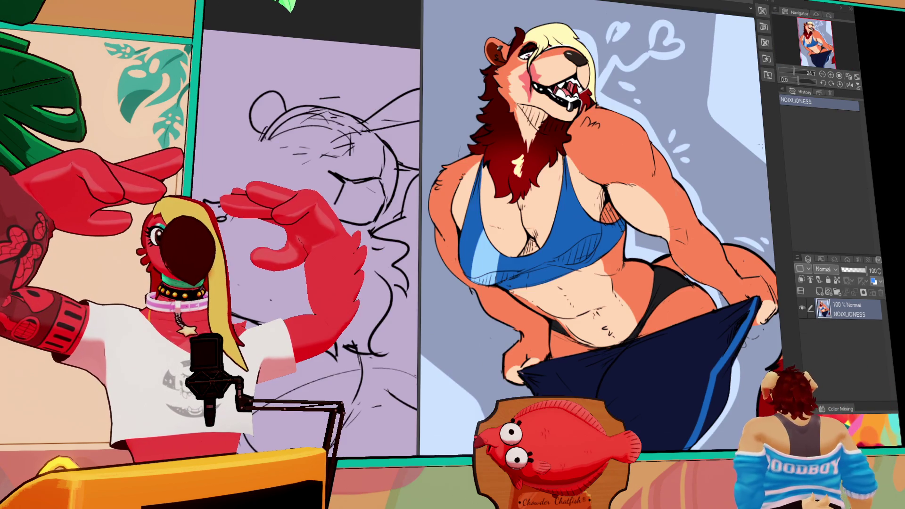
Widen the lavender sketch's pane beside the lioness and make it the working document.
drag(421, 167, 656, 186)
click(631, 182)
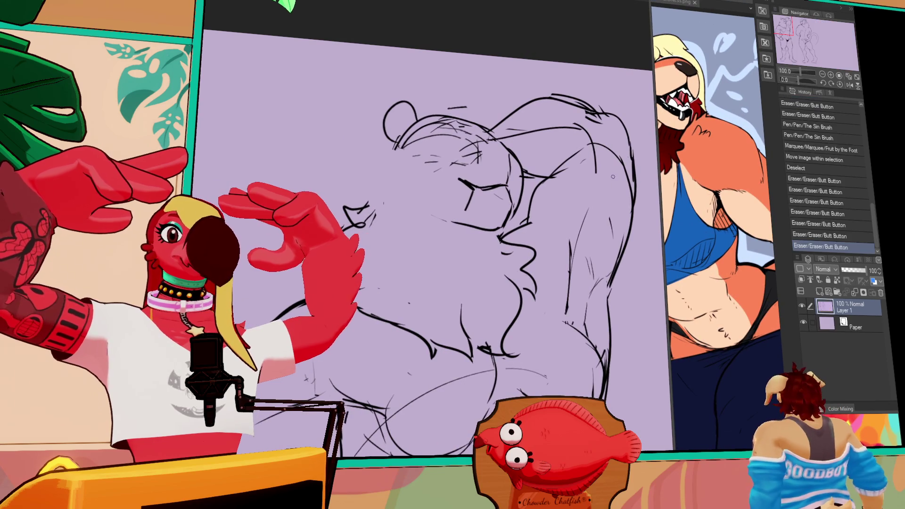
scroll(424, 236, down, 2)
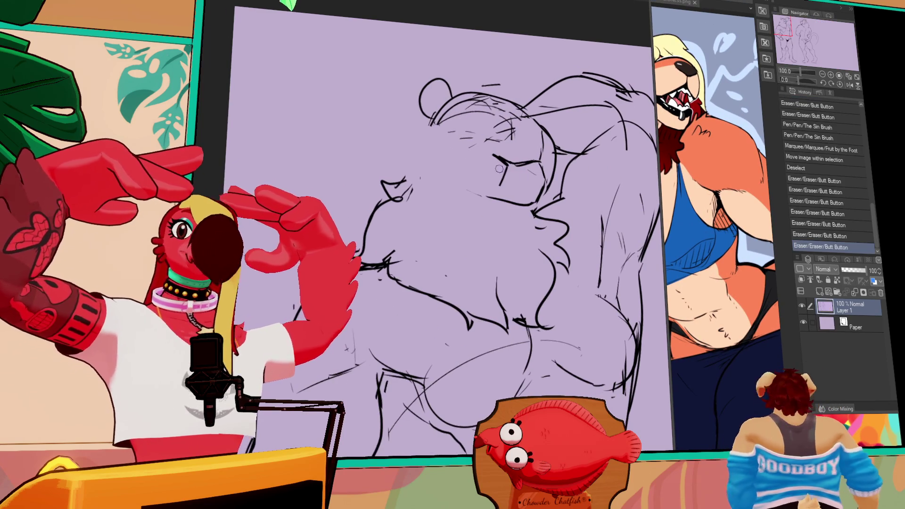
drag(624, 184, 631, 198)
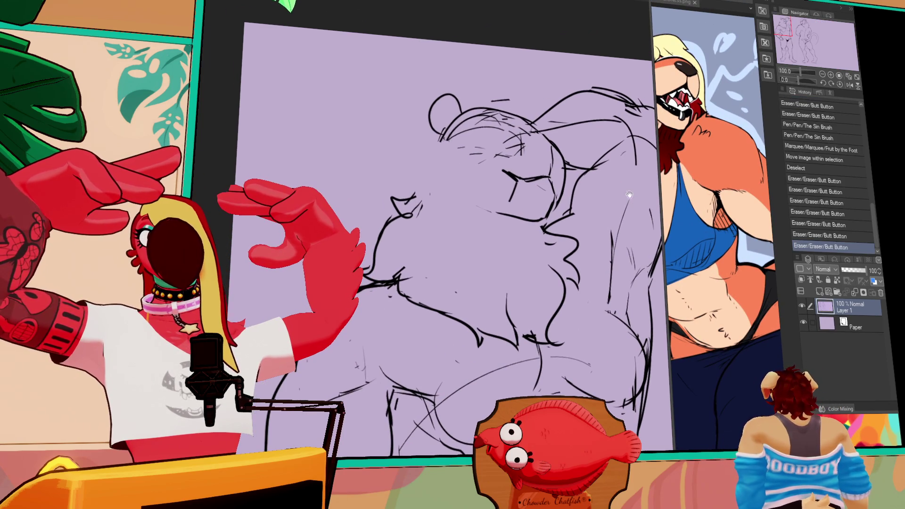
Erase and retouch small strokes near the head with pen and eraser.
mouse_move(511, 172)
mouse_down()
mouse_move(504, 203)
mouse_move(507, 172)
mouse_move(535, 186)
mouse_up()
mouse_move(525, 178)
mouse_down()
mouse_move(547, 180)
mouse_move(556, 198)
mouse_up()
drag(540, 138, 557, 144)
drag(556, 155, 563, 172)
drag(542, 139, 549, 142)
mouse_move(545, 141)
mouse_down()
mouse_move(557, 166)
mouse_move(552, 161)
mouse_up()
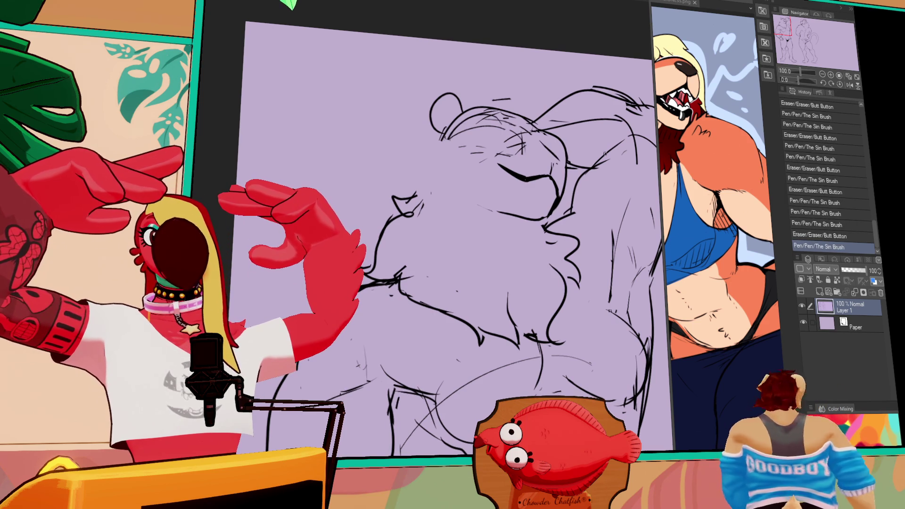
drag(538, 158, 521, 145)
drag(642, 166, 648, 174)
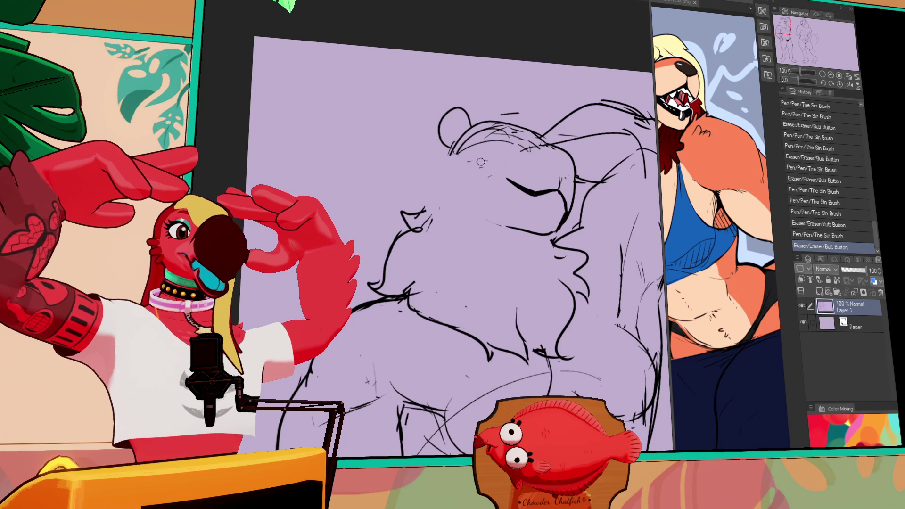
drag(486, 162, 538, 137)
drag(537, 141, 559, 150)
Redraw the stroke near the head, undoing and retrying it twice.
key(ctrl+z)
drag(501, 156, 559, 145)
key(ctrl+z)
drag(501, 156, 553, 145)
mouse_move(560, 179)
mouse_down()
mouse_move(563, 189)
mouse_move(540, 197)
mouse_move(562, 188)
mouse_move(566, 204)
mouse_move(562, 196)
mouse_up()
Retouch the line on the figure's right side and small lines around the face.
mouse_move(560, 198)
mouse_down()
mouse_move(566, 210)
mouse_move(570, 188)
mouse_move(566, 207)
mouse_up()
drag(565, 203, 564, 208)
drag(555, 218, 561, 223)
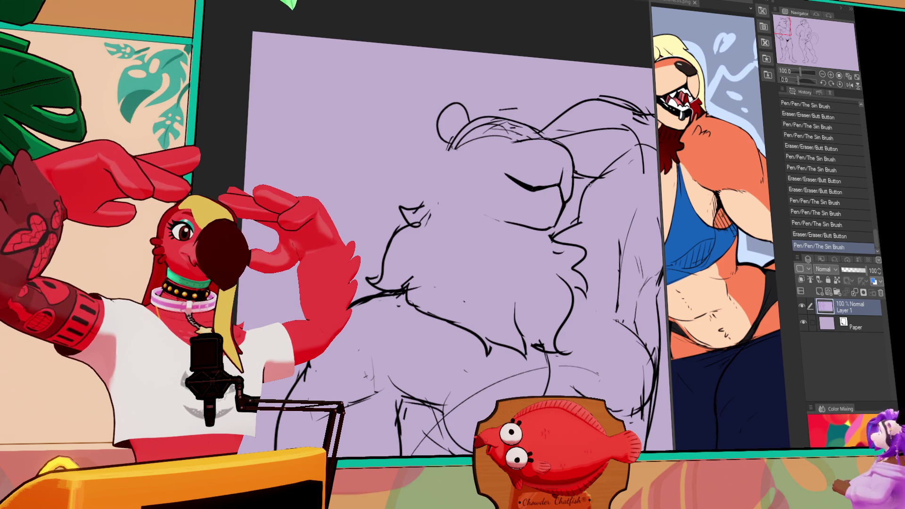
drag(637, 149, 639, 153)
click(659, 142)
Compare against the reference, then move the brow with an elliptical selection and deselect.
click(641, 193)
mouse_move(642, 193)
mouse_down()
mouse_move(633, 205)
mouse_move(688, 202)
mouse_move(581, 178)
mouse_move(448, 218)
mouse_up()
click(669, 198)
click(660, 203)
key(m)
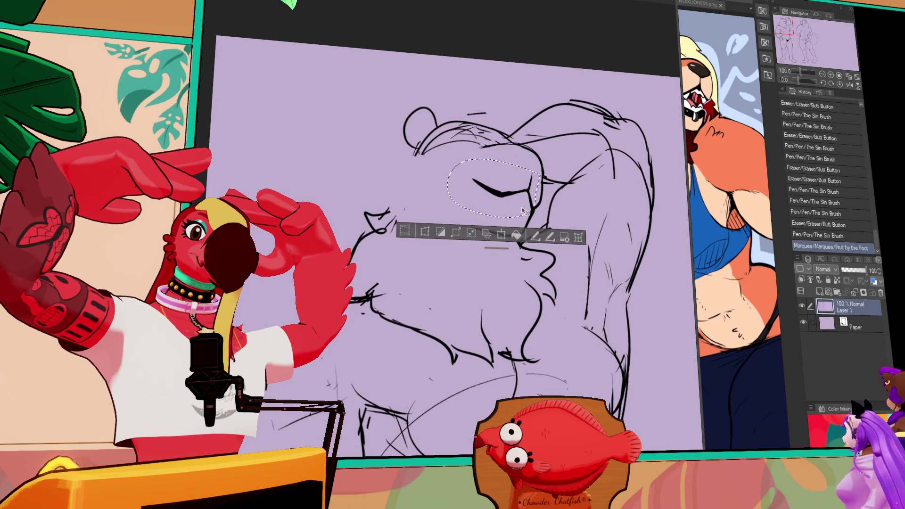
drag(523, 211, 522, 213)
key(ctrl+d)
Erase and redraw the eye line and touch up the top of the head.
mouse_move(541, 183)
mouse_down()
mouse_move(524, 213)
mouse_move(520, 197)
mouse_move(551, 185)
mouse_up()
drag(502, 170, 531, 181)
drag(514, 174, 554, 186)
drag(546, 170, 556, 174)
drag(630, 197, 623, 185)
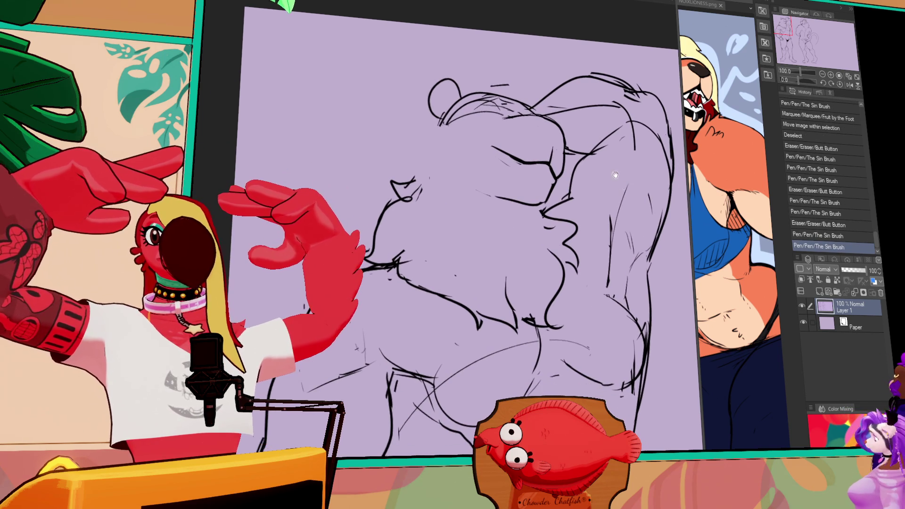
mouse_move(532, 164)
mouse_down()
mouse_move(514, 173)
mouse_move(494, 156)
mouse_move(525, 171)
mouse_up()
key(ctrl+z)
drag(538, 112, 566, 115)
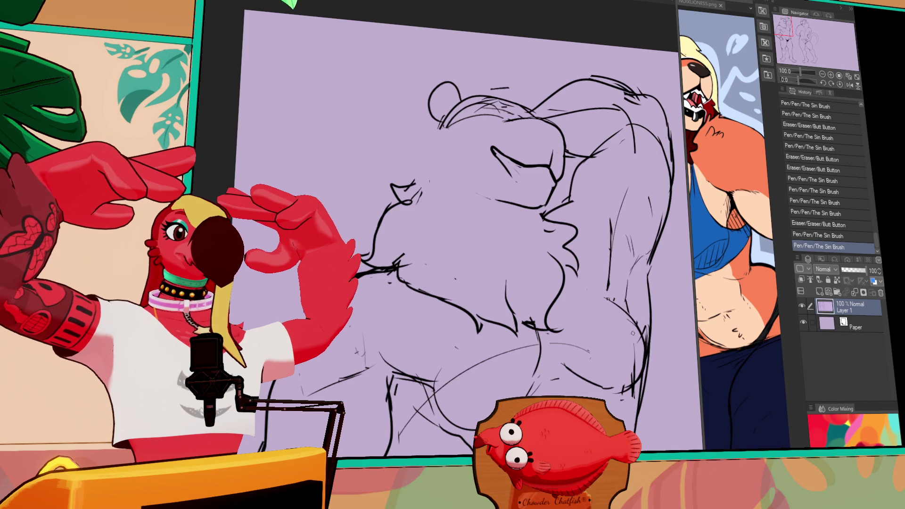
Erase stray bits and redraw lines on the lower torso.
drag(637, 347, 634, 378)
drag(613, 304, 630, 336)
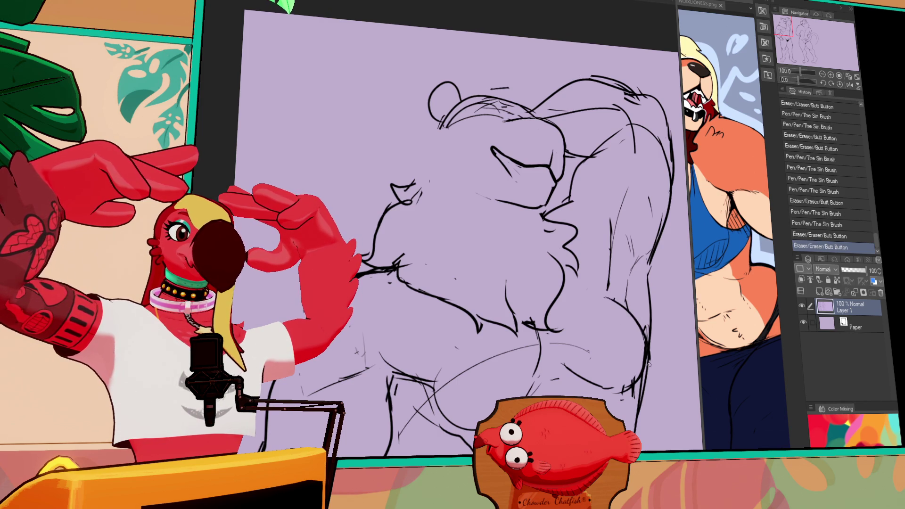
drag(614, 377, 617, 380)
drag(639, 342, 626, 327)
drag(623, 375, 618, 382)
mouse_move(645, 345)
mouse_down()
mouse_move(610, 384)
mouse_move(627, 396)
mouse_move(607, 389)
mouse_up()
mouse_move(552, 363)
mouse_down()
mouse_move(558, 377)
mouse_move(547, 371)
mouse_move(530, 389)
mouse_move(519, 365)
mouse_move(490, 358)
mouse_up()
scroll(493, 363, down, 3)
Erase the stray bits along the left hip line.
drag(457, 290, 465, 297)
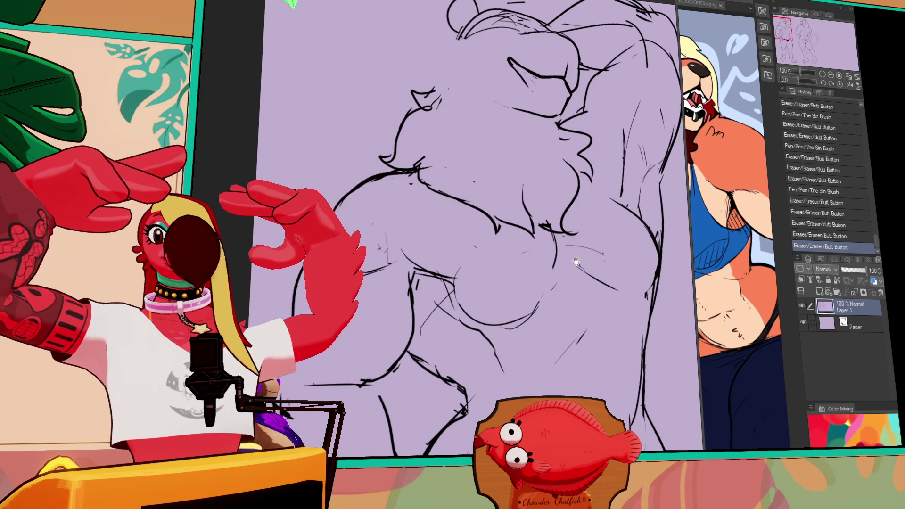
scroll(518, 283, down, 2)
drag(624, 180, 634, 194)
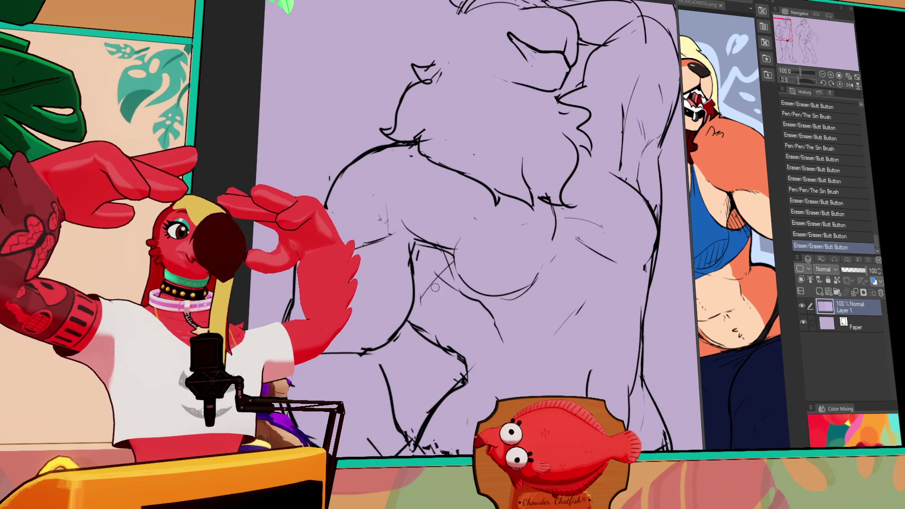
drag(431, 283, 424, 302)
drag(411, 250, 405, 332)
Rework the thigh outlines, redrawing the thigh line as a longer curve.
drag(415, 267, 400, 311)
mouse_move(399, 325)
mouse_down()
mouse_move(389, 349)
mouse_move(328, 353)
mouse_up()
mouse_move(330, 354)
mouse_down()
mouse_move(409, 330)
mouse_move(386, 348)
mouse_up()
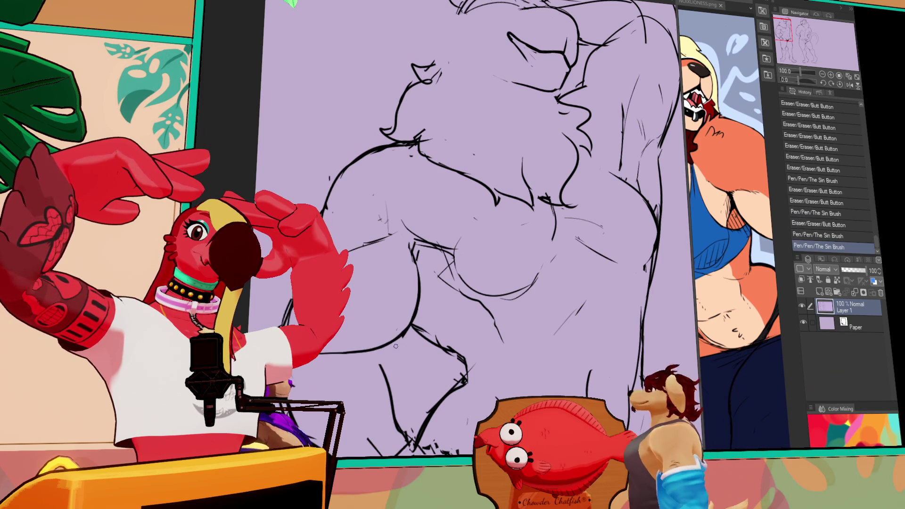
drag(414, 315, 454, 275)
drag(401, 283, 472, 387)
mouse_move(424, 316)
mouse_down()
mouse_move(429, 365)
mouse_move(411, 407)
mouse_move(431, 429)
mouse_up()
Erase and redraw the lower leg and inner thigh lines.
mouse_move(349, 394)
mouse_down()
mouse_move(391, 406)
mouse_move(424, 440)
mouse_up()
drag(491, 355, 463, 279)
mouse_move(427, 330)
mouse_down()
mouse_move(415, 321)
mouse_move(438, 318)
mouse_up()
mouse_move(436, 309)
mouse_down()
mouse_move(460, 311)
mouse_move(489, 356)
mouse_move(471, 346)
mouse_up()
drag(491, 368, 476, 354)
mouse_move(459, 314)
mouse_down()
mouse_move(503, 356)
mouse_move(462, 345)
mouse_move(466, 308)
mouse_up()
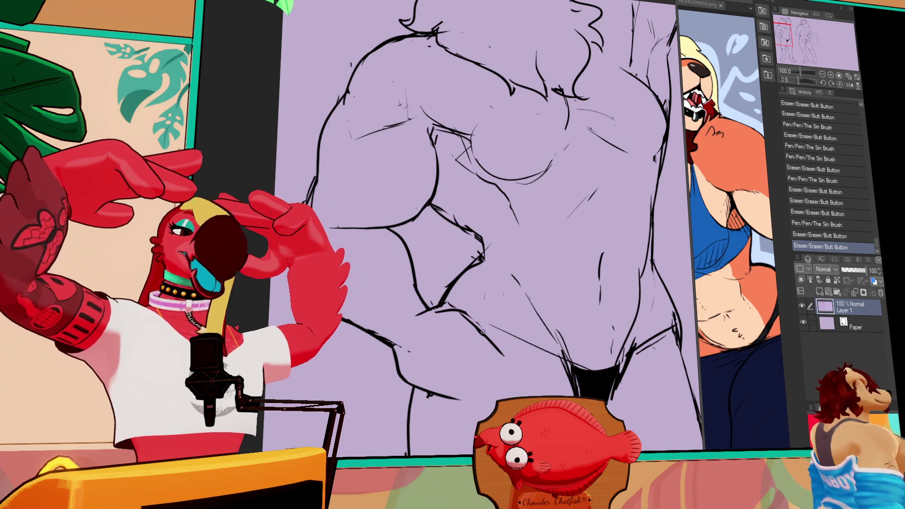
Compare the last stroke with undo/redo, then redraw the removed stroke near the hip differently.
drag(489, 309, 497, 313)
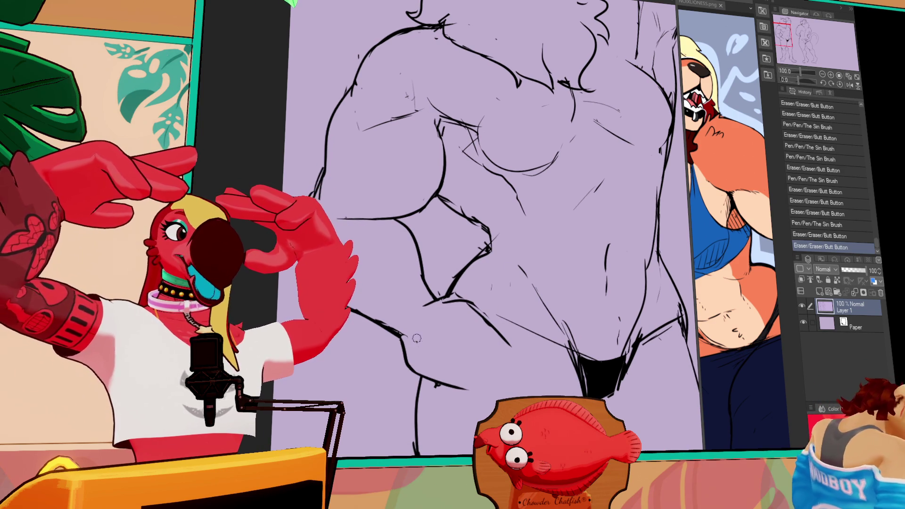
mouse_move(410, 335)
mouse_down()
mouse_move(398, 329)
mouse_move(430, 300)
mouse_move(417, 315)
mouse_move(432, 313)
mouse_move(421, 309)
mouse_up()
key(ctrl+z)
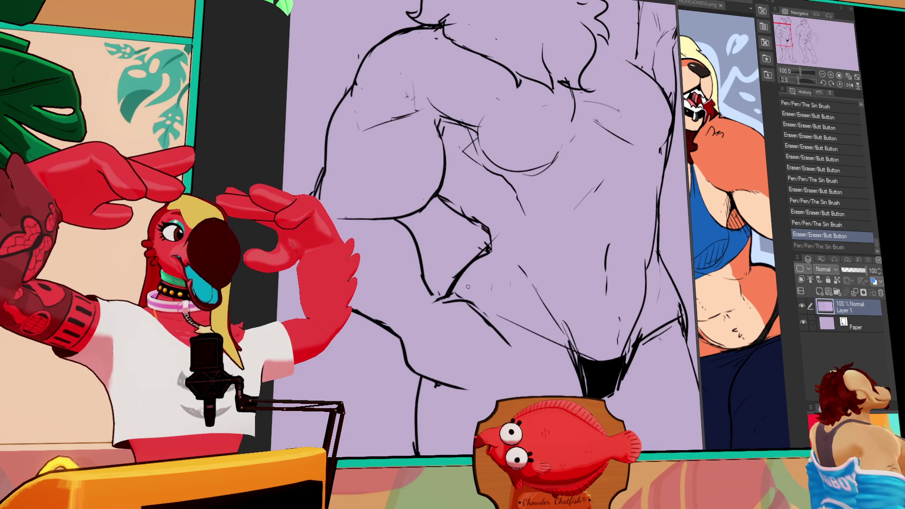
key(ctrl+y)
key(ctrl+z)
key(ctrl+y)
key(ctrl+z)
key(ctrl+y)
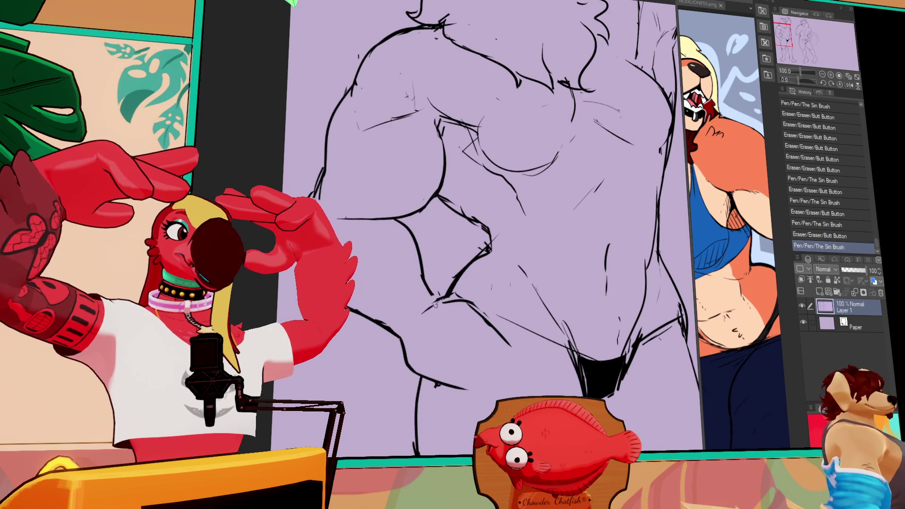
key(ctrl+z)
drag(429, 294, 436, 307)
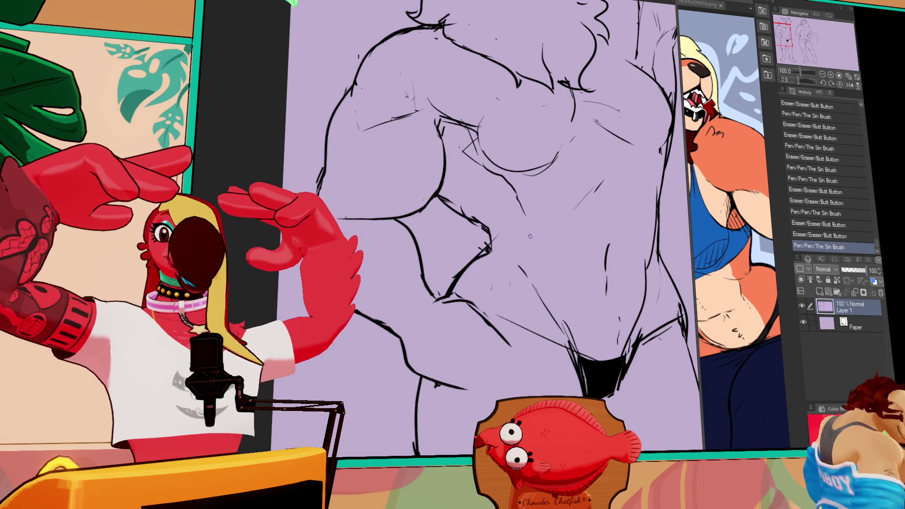
Tidy the small lines along the left thigh.
drag(571, 241, 559, 234)
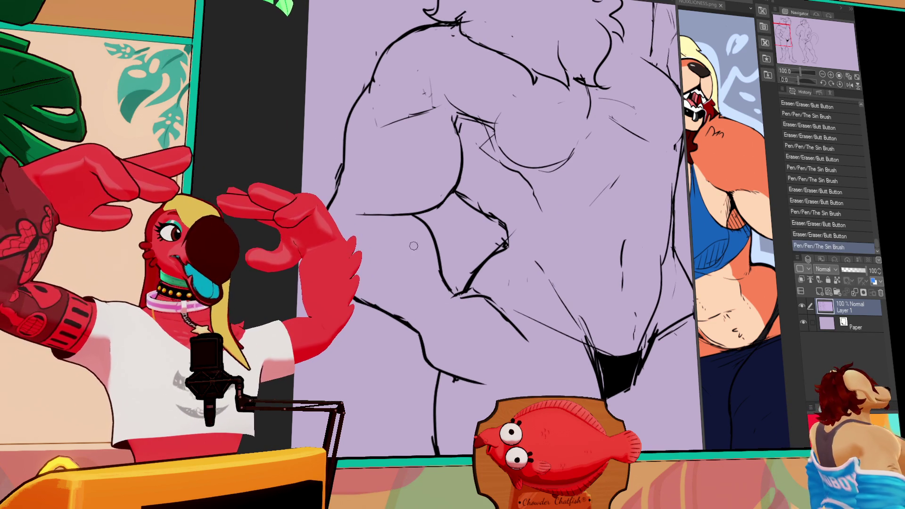
drag(363, 297, 424, 330)
mouse_move(378, 311)
mouse_down()
mouse_move(424, 346)
mouse_move(389, 319)
mouse_up()
drag(537, 263, 543, 256)
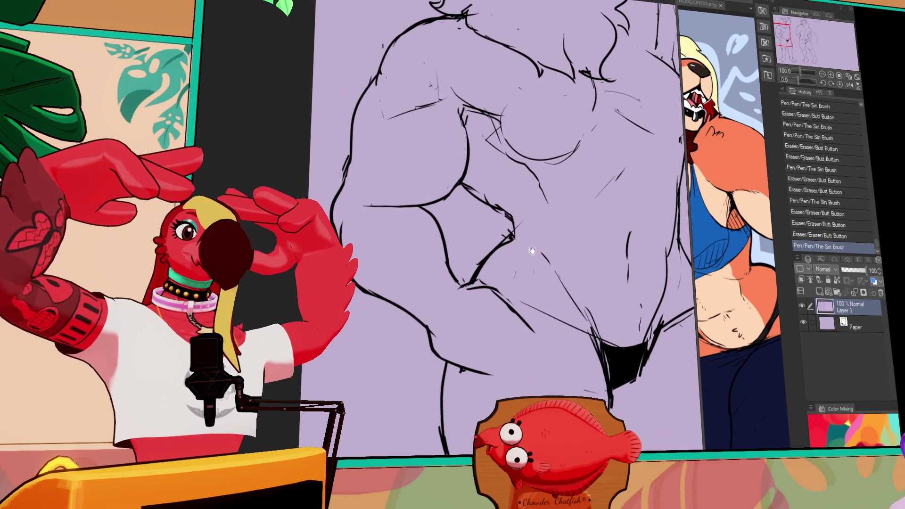
drag(431, 326, 441, 332)
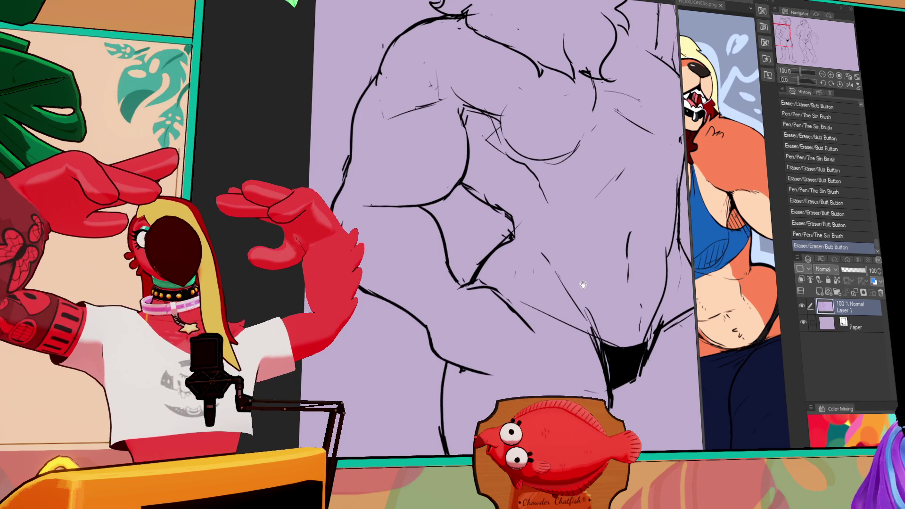
Touch up the small strokes on the lower torso.
drag(583, 283, 584, 274)
mouse_move(430, 310)
mouse_down()
mouse_move(429, 337)
mouse_move(453, 344)
mouse_up()
drag(471, 349, 486, 351)
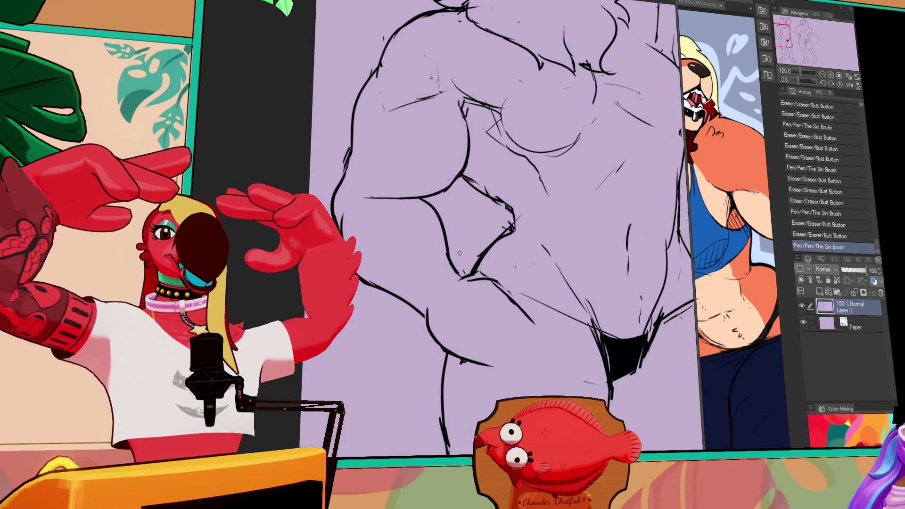
drag(420, 305, 424, 316)
drag(425, 313, 430, 325)
mouse_move(441, 282)
mouse_down()
mouse_move(470, 277)
mouse_move(447, 297)
mouse_up()
Erase and redraw strokes on the chest and mid-torso, undoing the last stray stroke.
mouse_move(471, 178)
mouse_down()
mouse_move(502, 226)
mouse_move(490, 241)
mouse_move(495, 217)
mouse_move(530, 255)
mouse_move(529, 267)
mouse_up()
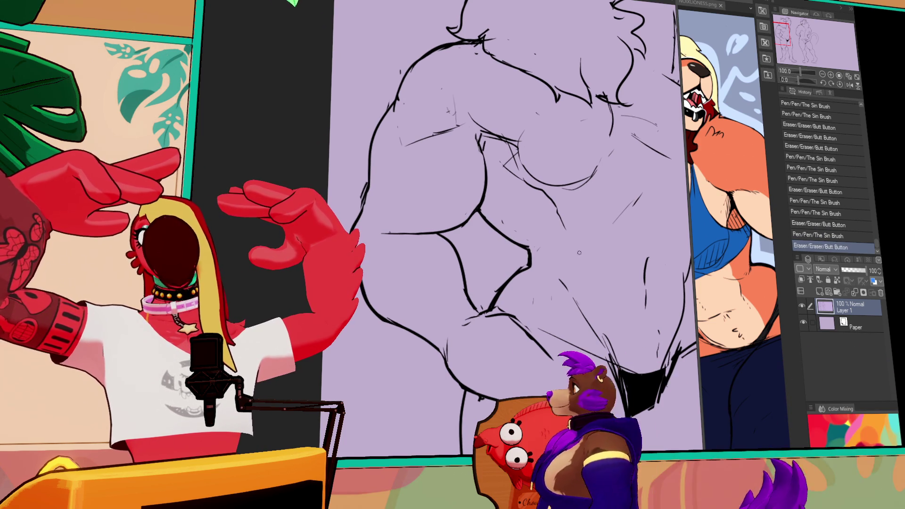
mouse_move(537, 257)
mouse_down()
mouse_move(514, 283)
mouse_move(531, 247)
mouse_move(533, 266)
mouse_move(532, 245)
mouse_move(533, 264)
mouse_up()
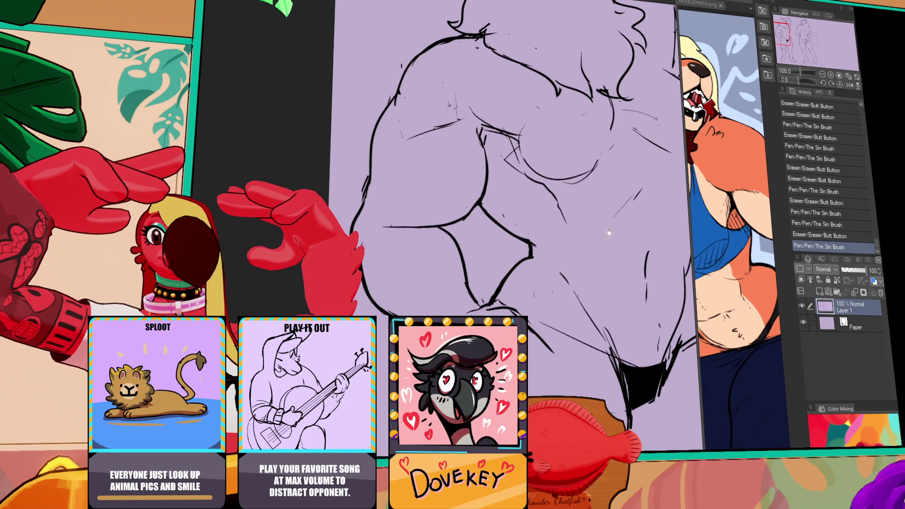
drag(612, 241, 613, 232)
drag(531, 249, 533, 240)
mouse_move(493, 280)
mouse_down()
mouse_move(489, 300)
mouse_move(476, 301)
mouse_move(486, 295)
mouse_move(474, 293)
mouse_move(504, 288)
mouse_up()
key(ctrl+z)
key(ctrl+z)
key(ctrl+z)
key(ctrl+z)
key(ctrl+z)
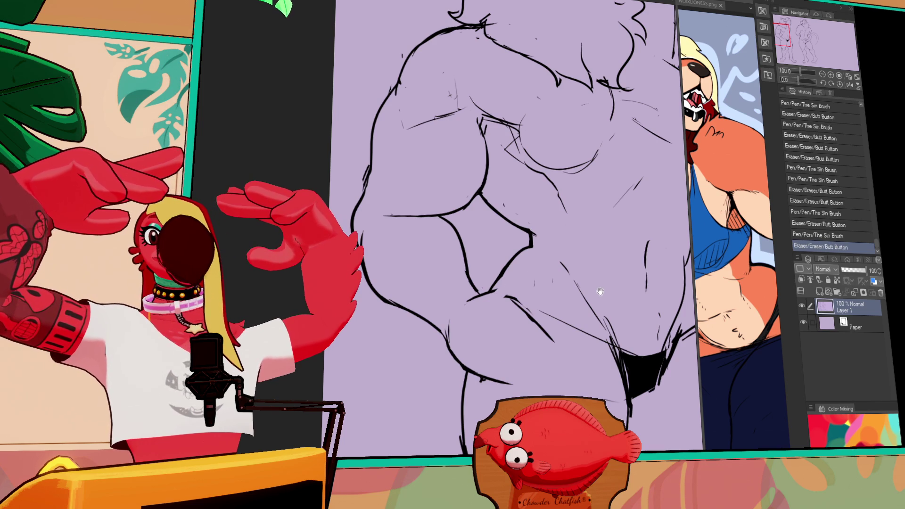
Erase and redraw small torso lines, undoing one unwanted stroke.
drag(600, 290, 599, 276)
mouse_move(504, 281)
mouse_down()
mouse_move(513, 283)
mouse_move(490, 280)
mouse_move(500, 286)
mouse_move(506, 275)
mouse_move(532, 302)
mouse_move(527, 289)
mouse_move(532, 308)
mouse_move(523, 293)
mouse_up()
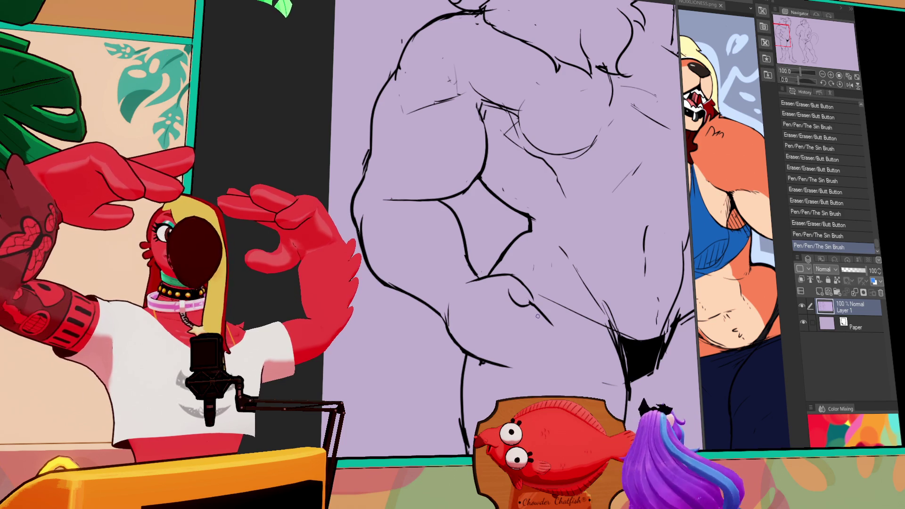
mouse_move(472, 141)
mouse_down()
mouse_move(378, 146)
mouse_move(377, 180)
mouse_move(398, 184)
mouse_up()
key(ctrl+z)
scroll(531, 240, down, 1)
Add small pen strokes on the torso and erase stray line bits on the lower body.
drag(493, 263, 499, 273)
drag(500, 276, 508, 283)
drag(484, 244, 486, 247)
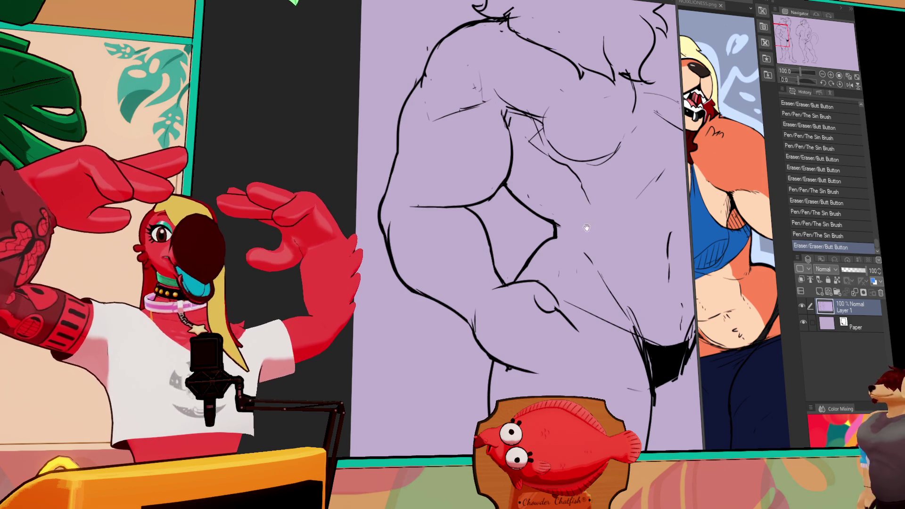
drag(585, 225, 575, 252)
drag(401, 247, 403, 255)
drag(410, 295, 415, 305)
drag(394, 269, 406, 285)
drag(417, 311, 420, 316)
Touch up the strokes along the figure's edge, discarding one trial stroke.
drag(390, 259, 412, 302)
key(ctrl+z)
mouse_move(398, 283)
mouse_down()
mouse_move(403, 290)
mouse_move(397, 278)
mouse_up()
drag(399, 283, 406, 302)
drag(654, 262, 639, 238)
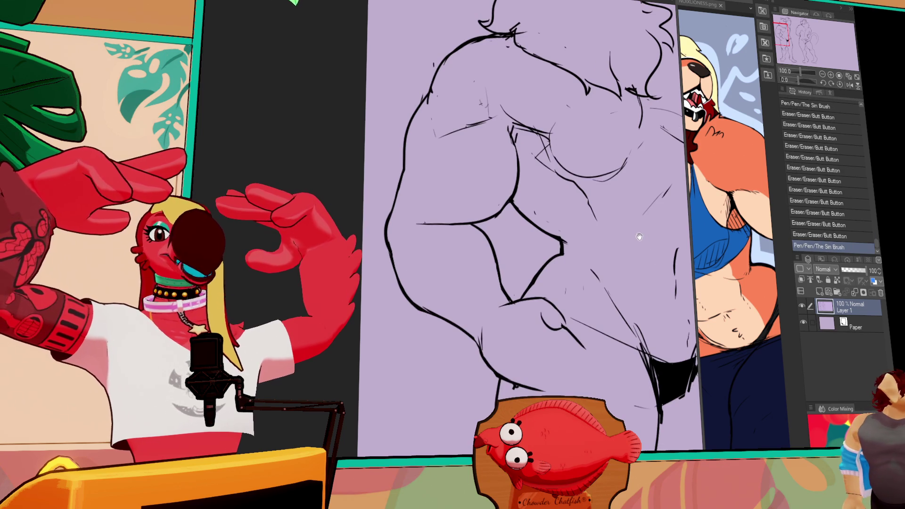
drag(568, 269, 559, 217)
drag(490, 254, 504, 288)
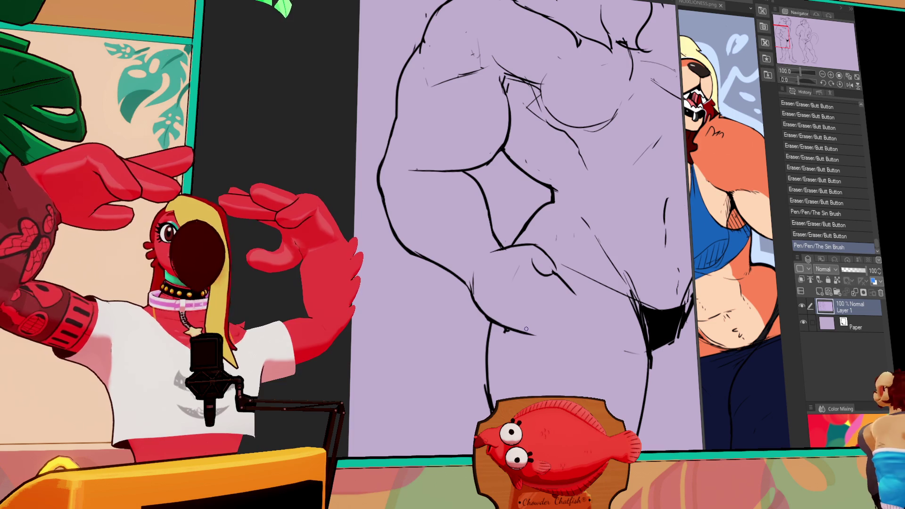
Touch up the leg line and redraw the line along the lower belly.
drag(596, 252, 598, 235)
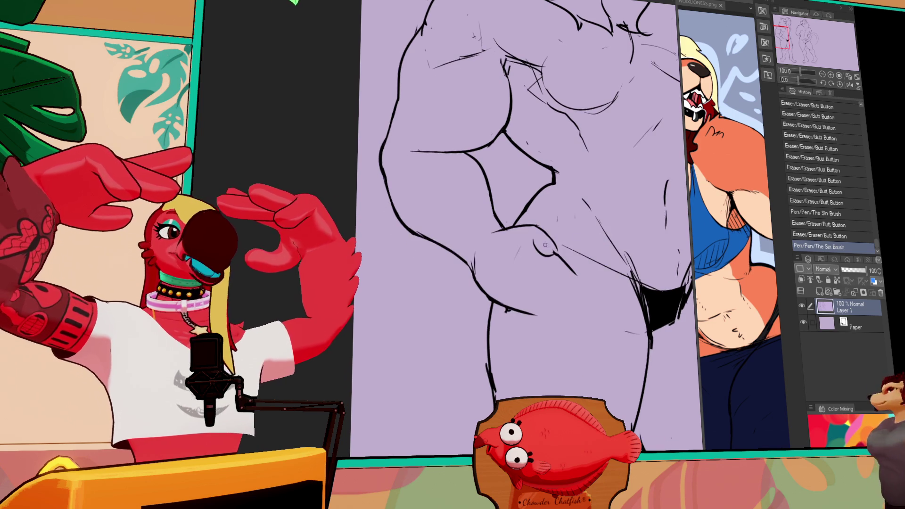
mouse_move(514, 273)
mouse_down()
mouse_move(541, 315)
mouse_move(493, 306)
mouse_up()
mouse_move(504, 306)
mouse_down()
mouse_move(490, 296)
mouse_move(512, 315)
mouse_move(549, 313)
mouse_up()
mouse_move(543, 312)
mouse_down()
mouse_move(569, 303)
mouse_move(542, 315)
mouse_move(553, 315)
mouse_up()
mouse_move(532, 311)
mouse_down()
mouse_move(554, 316)
mouse_move(546, 316)
mouse_up()
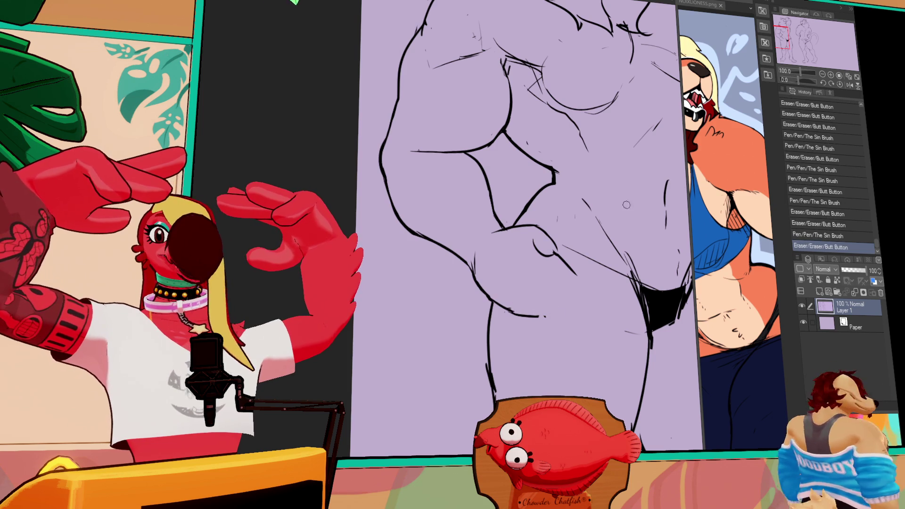
mouse_move(618, 252)
mouse_down()
mouse_move(629, 257)
mouse_move(596, 271)
mouse_up()
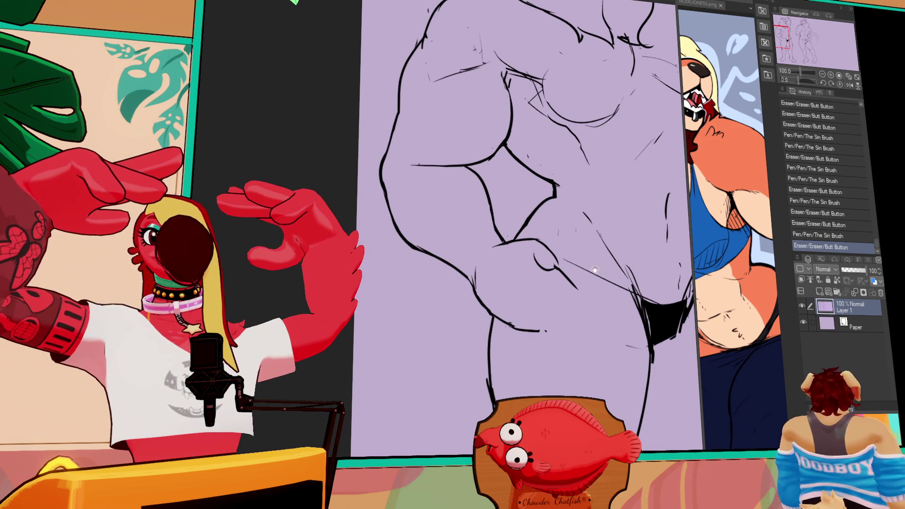
Rework the strokes across the middle of the torso, comparing versions with undo/redo.
drag(495, 247, 547, 236)
key(ctrl+z)
key(ctrl+y)
key(ctrl+z)
key(ctrl+y)
key(ctrl+z)
key(ctrl+y)
key(ctrl+z)
key(ctrl+y)
mouse_move(519, 236)
mouse_down()
mouse_move(537, 232)
mouse_move(535, 244)
mouse_move(547, 238)
mouse_move(552, 250)
mouse_up()
mouse_move(542, 239)
mouse_down()
mouse_move(557, 264)
mouse_move(550, 248)
mouse_up()
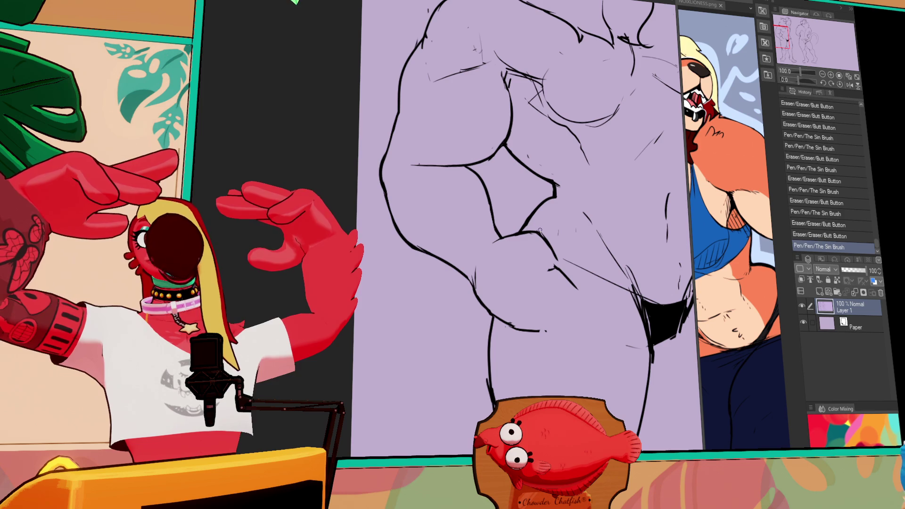
drag(579, 234, 570, 262)
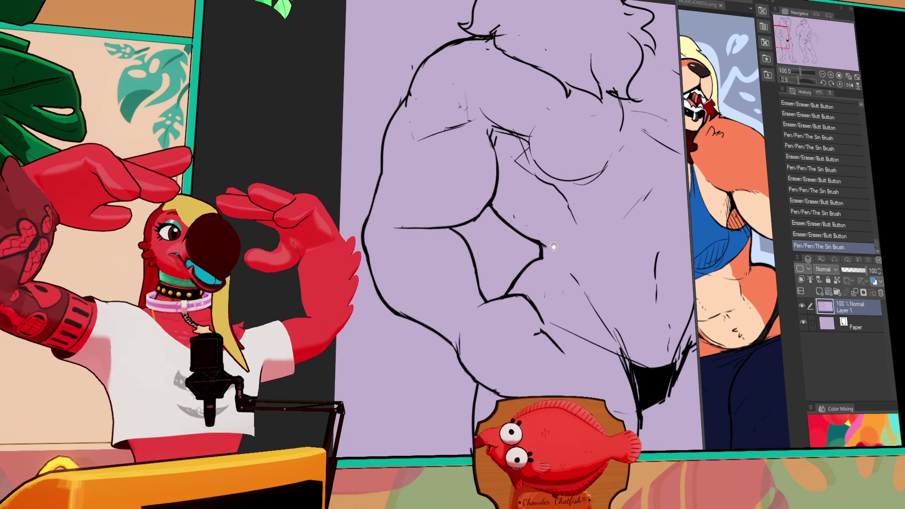
Erase and redraw the lines near the elbow, keeping the straight stroke.
mouse_move(490, 302)
mouse_down()
mouse_move(491, 276)
mouse_move(504, 288)
mouse_up()
mouse_move(427, 254)
mouse_down()
mouse_move(486, 257)
mouse_move(423, 255)
mouse_up()
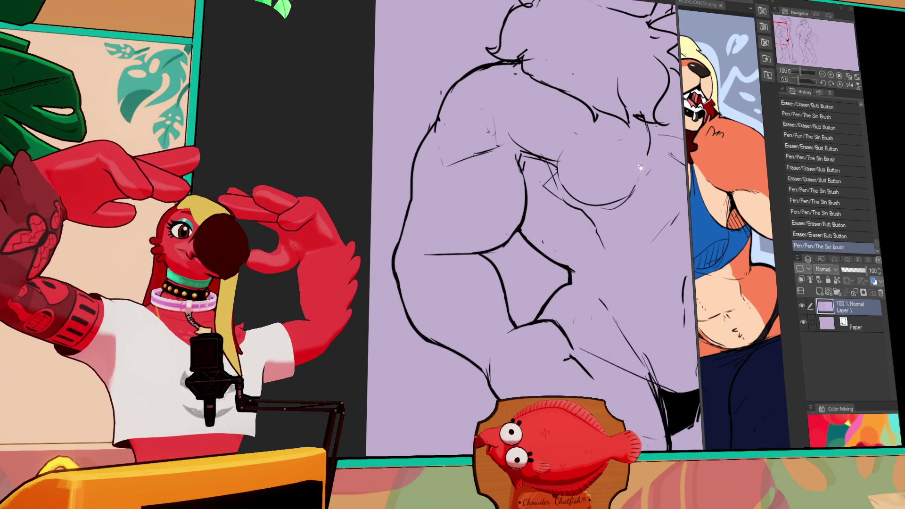
scroll(522, 211, up, 2)
mouse_move(522, 211)
mouse_down()
mouse_move(525, 236)
mouse_move(504, 264)
mouse_up()
mouse_move(527, 231)
mouse_down()
mouse_move(500, 273)
mouse_move(486, 277)
mouse_up()
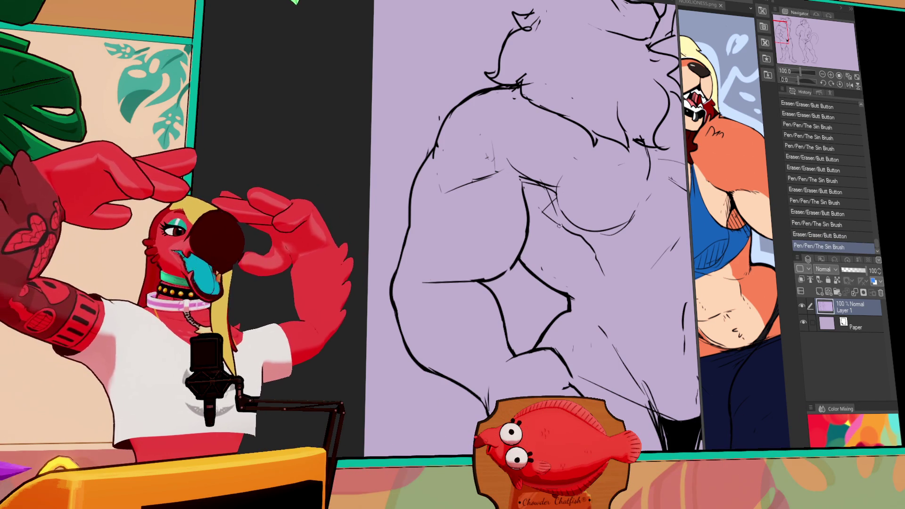
key(ctrl+z)
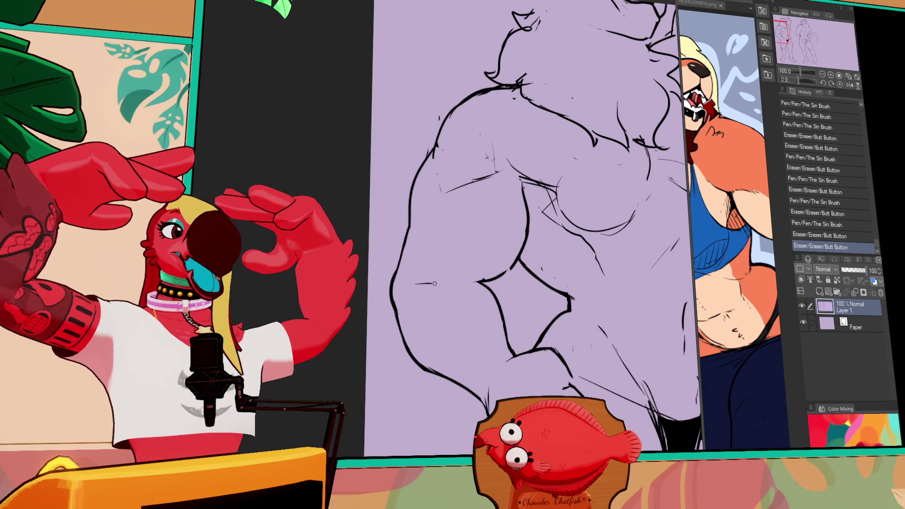
key(ctrl+y)
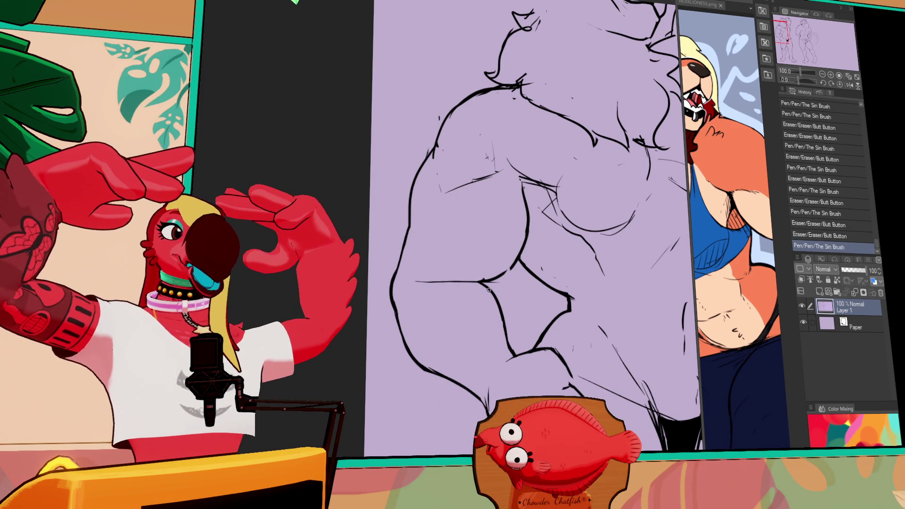
Erase part of the arm line and rework it after comparing the pen stroke.
mouse_move(481, 275)
mouse_down()
mouse_move(509, 273)
mouse_move(495, 279)
mouse_up()
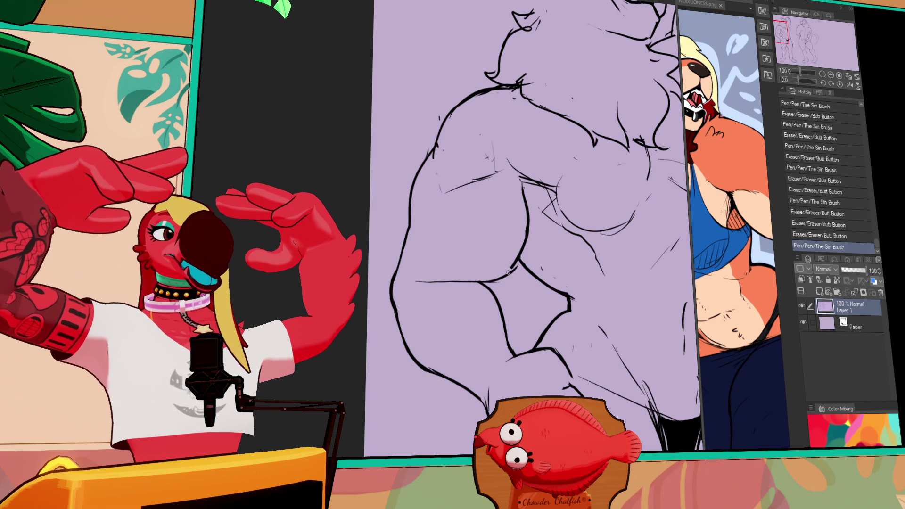
key(ctrl+z)
key(ctrl+y)
key(ctrl+z)
key(ctrl+y)
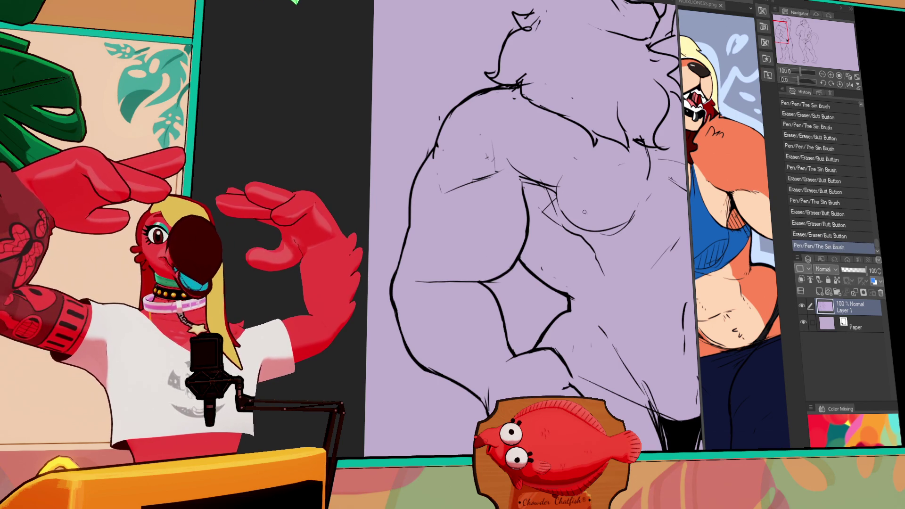
drag(488, 293, 493, 288)
drag(491, 286, 503, 331)
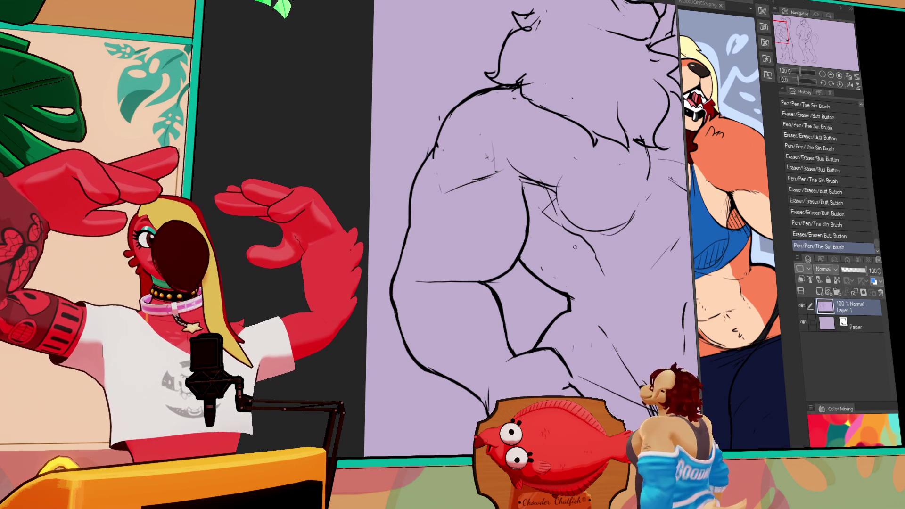
Erase the left end of the arm line and trim the left outline.
scroll(597, 260, down, 1)
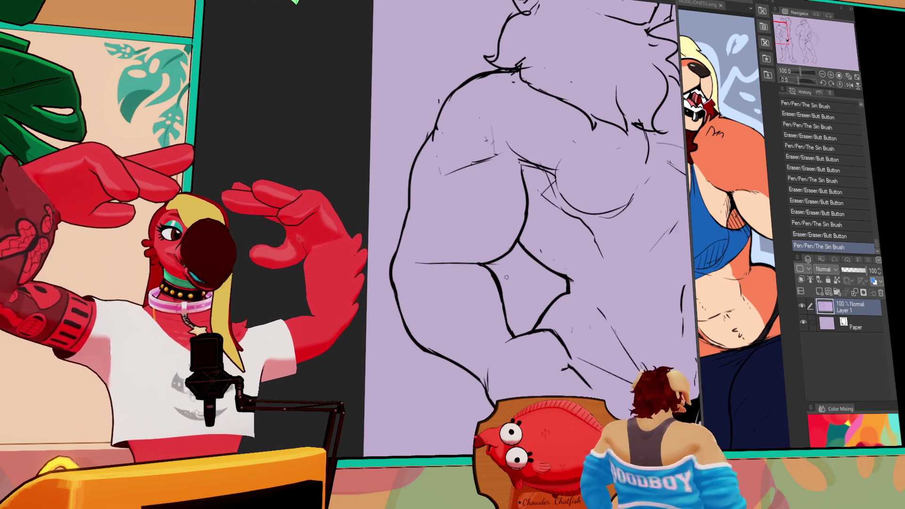
drag(436, 257, 422, 262)
drag(425, 262, 487, 245)
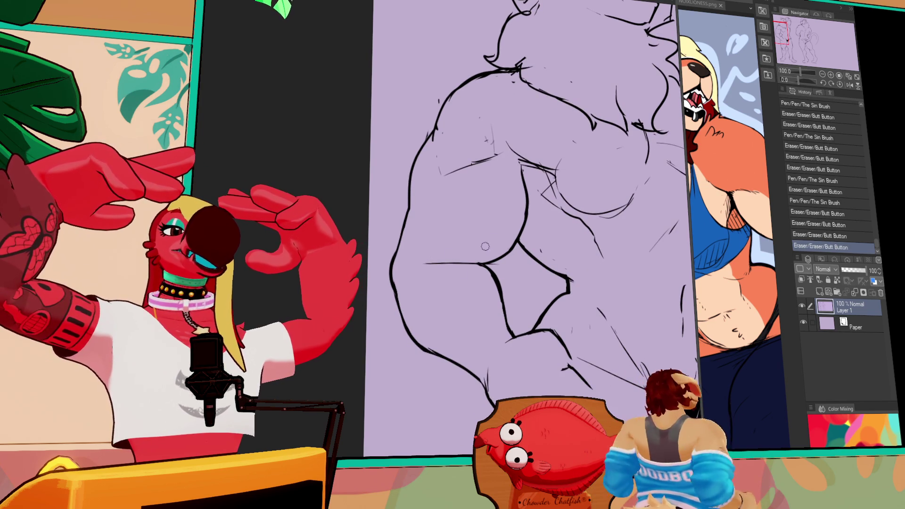
drag(400, 267, 399, 258)
mouse_move(399, 256)
mouse_down()
mouse_move(398, 249)
mouse_move(398, 268)
mouse_up()
key(ctrl+z)
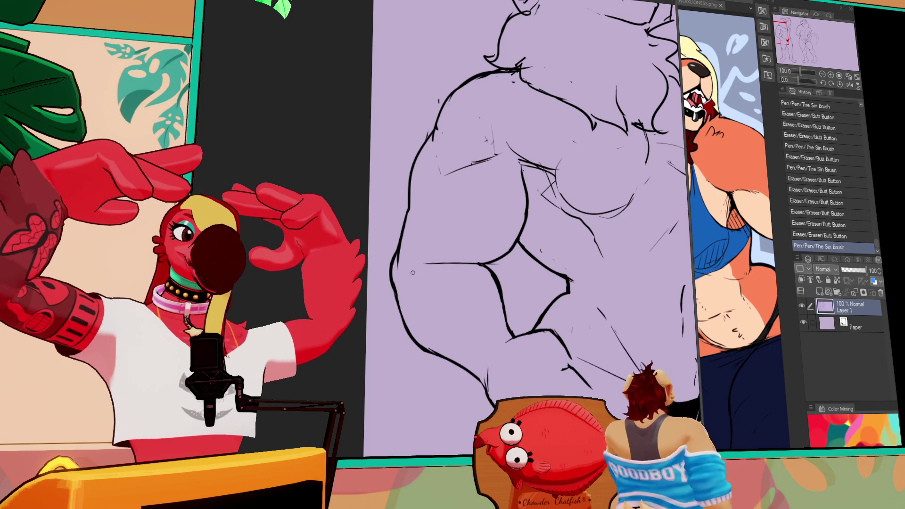
drag(395, 276, 405, 262)
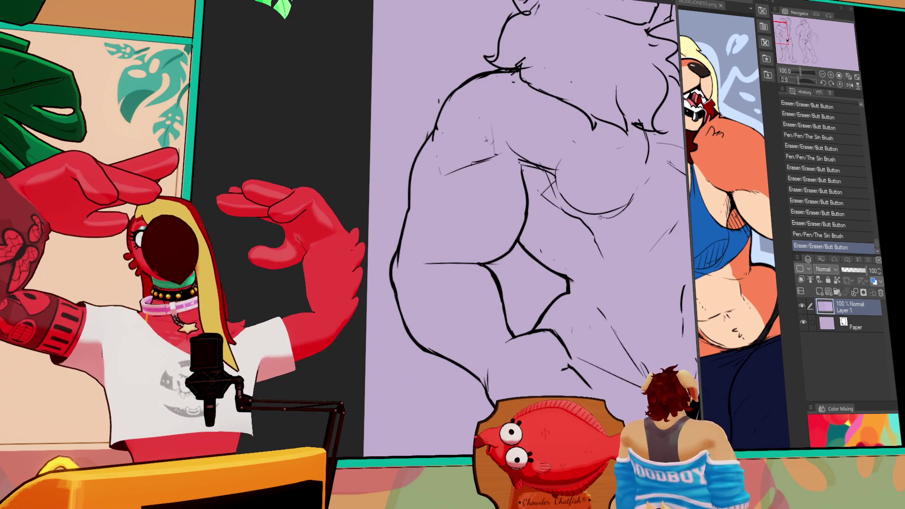
Erase the old left-arm line, discarding the short trial marks.
mouse_move(429, 260)
mouse_down()
mouse_move(474, 259)
mouse_move(496, 224)
mouse_up()
drag(580, 214, 586, 211)
mouse_move(490, 253)
mouse_down()
mouse_move(471, 257)
mouse_move(523, 229)
mouse_move(503, 257)
mouse_move(523, 230)
mouse_up()
click(457, 251)
key(ctrl+z)
drag(493, 258, 485, 257)
mouse_move(523, 234)
mouse_down()
mouse_move(497, 262)
mouse_move(467, 260)
mouse_move(437, 276)
mouse_up()
key(ctrl+z)
key(ctrl+z)
key(ctrl+z)
key(ctrl+z)
Draw a new line across the arm and clean its stray bits.
mouse_move(495, 262)
mouse_down()
mouse_move(434, 276)
mouse_move(521, 260)
mouse_up()
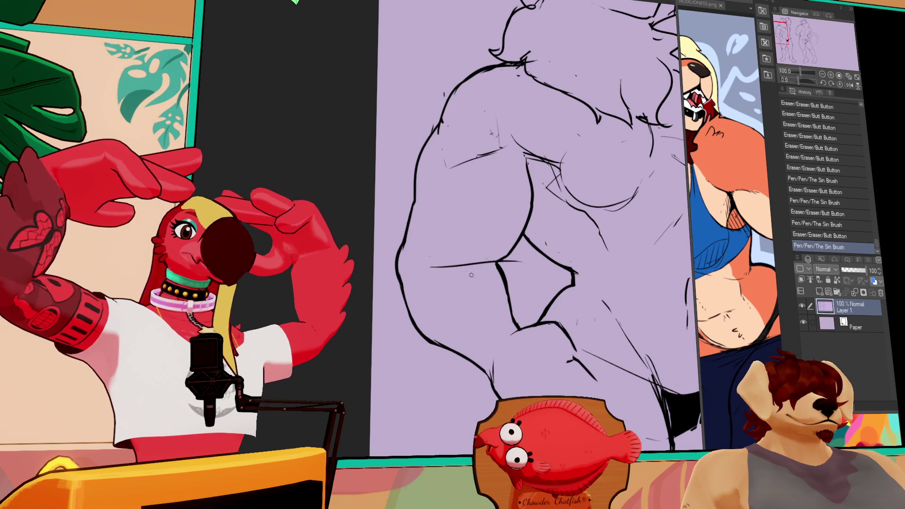
drag(454, 256, 440, 257)
drag(574, 277, 567, 236)
drag(495, 221, 498, 223)
drag(495, 222, 500, 222)
mouse_move(495, 221)
mouse_down()
mouse_move(501, 241)
mouse_move(575, 220)
mouse_move(538, 264)
mouse_up()
Refine the nearby outline strokes and small bits of linework.
drag(537, 254, 543, 283)
drag(537, 225, 541, 242)
mouse_move(533, 283)
mouse_down()
mouse_move(541, 257)
mouse_move(527, 326)
mouse_up()
mouse_move(542, 254)
mouse_down()
mouse_move(547, 286)
mouse_move(525, 320)
mouse_up()
mouse_move(590, 220)
mouse_down()
mouse_move(574, 182)
mouse_move(528, 198)
mouse_up()
drag(524, 188, 529, 195)
mouse_move(526, 188)
mouse_down()
mouse_move(531, 202)
mouse_move(532, 188)
mouse_up()
mouse_move(551, 191)
mouse_down()
mouse_move(556, 197)
mouse_move(538, 187)
mouse_move(554, 209)
mouse_up()
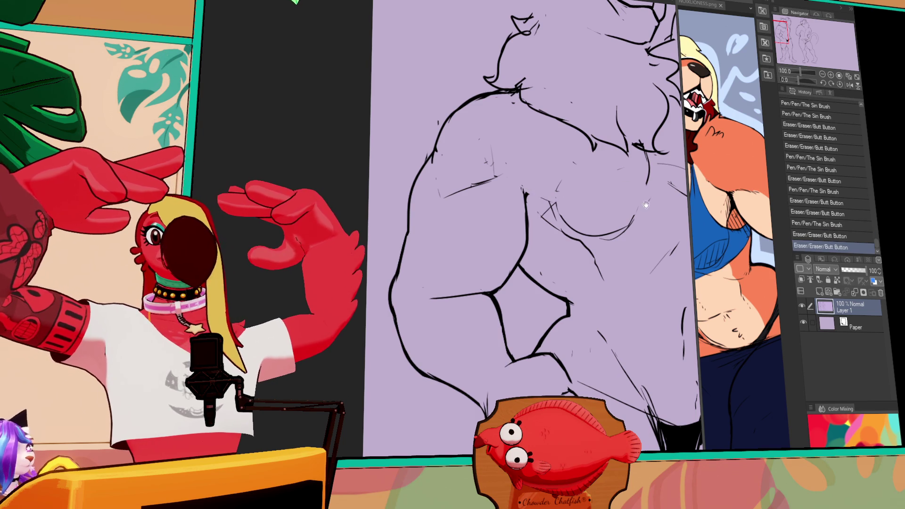
Add short pen strokes to the chest lines.
drag(644, 201, 572, 266)
drag(462, 254, 486, 290)
mouse_move(613, 264)
mouse_down()
mouse_move(618, 271)
mouse_move(587, 226)
mouse_up()
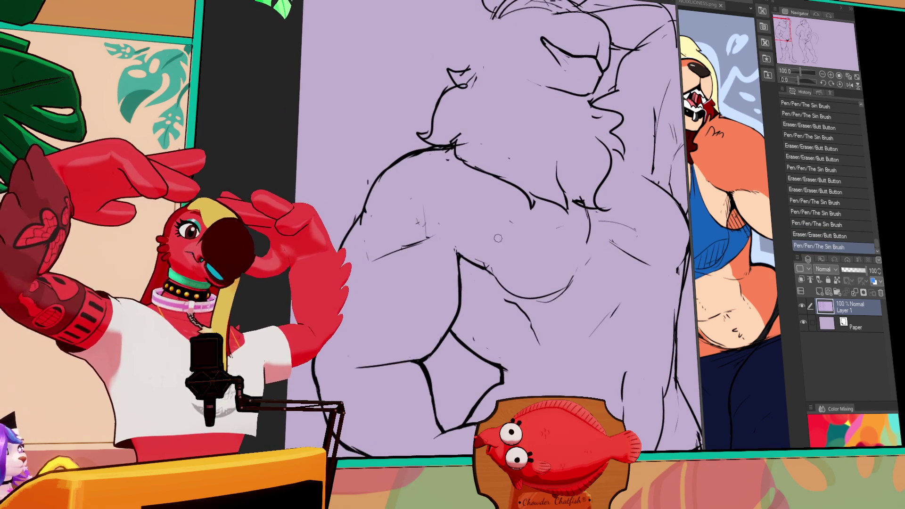
Add a pen stroke, erase a stray bit and undo the short trial stroke.
drag(520, 227, 499, 244)
drag(509, 293, 521, 294)
mouse_move(526, 292)
mouse_down()
mouse_move(535, 294)
mouse_move(514, 287)
mouse_move(571, 302)
mouse_up()
key(ctrl+z)
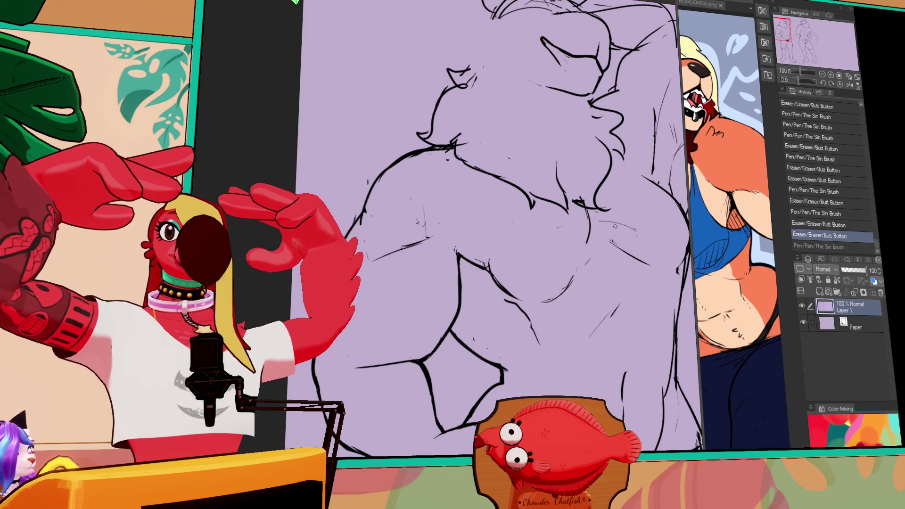
Erase lines on the back and test trial strokes there, undoing each one.
drag(595, 266, 575, 232)
mouse_move(512, 258)
mouse_down()
mouse_move(528, 241)
mouse_move(558, 257)
mouse_move(474, 240)
mouse_up()
key(ctrl+z)
key(ctrl+z)
mouse_move(561, 266)
mouse_down()
mouse_move(472, 238)
mouse_move(551, 269)
mouse_up()
key(ctrl+z)
drag(470, 232, 562, 271)
key(ctrl+z)
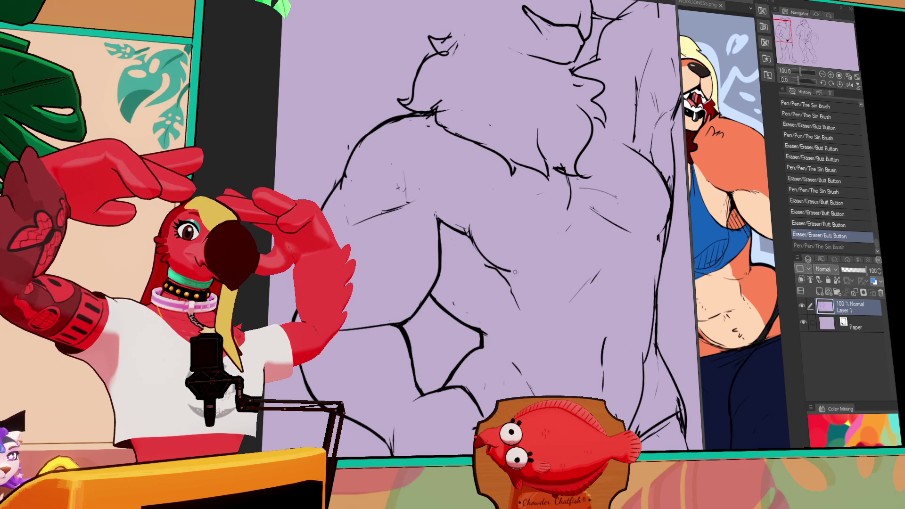
drag(488, 261, 566, 255)
Draw the curved line across the back, comparing versions with Ctrl+Z and Ctrl+Y.
key(ctrl+z)
mouse_move(499, 259)
mouse_down()
mouse_move(528, 257)
mouse_move(494, 264)
mouse_up()
drag(471, 222, 559, 275)
key(ctrl+z)
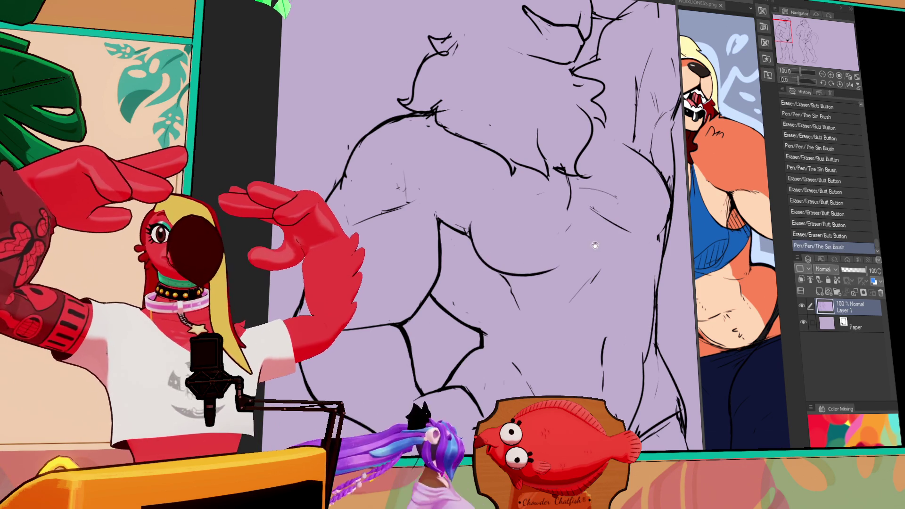
drag(494, 264, 498, 257)
drag(474, 229, 566, 245)
key(ctrl+z)
key(ctrl+z)
mouse_move(476, 231)
mouse_down()
mouse_move(568, 243)
mouse_move(577, 226)
mouse_move(576, 169)
mouse_move(571, 216)
mouse_up()
key(ctrl+z)
key(ctrl+y)
key(ctrl+z)
key(ctrl+y)
key(ctrl+z)
key(ctrl+y)
Erase stray marks on the back and figure, and add short strokes to the outline.
scroll(562, 243, up, 1)
drag(553, 225, 546, 201)
scroll(537, 193, left, 2)
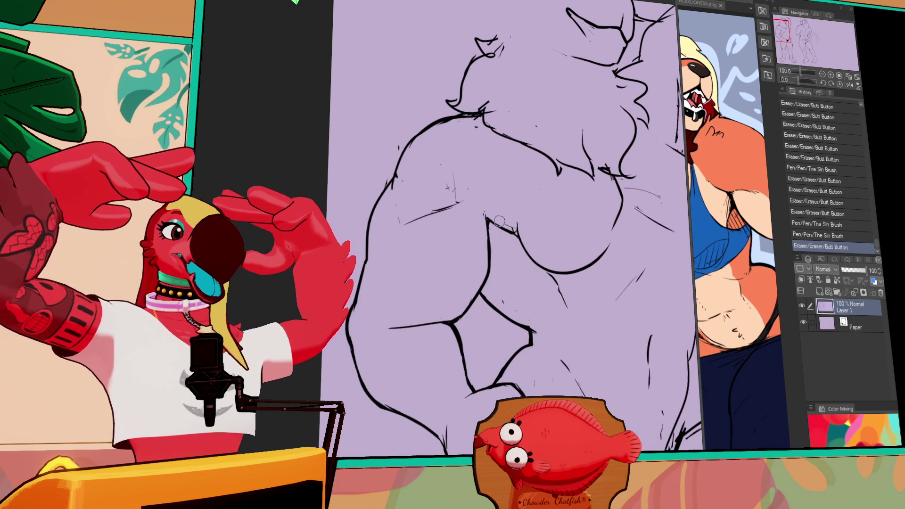
scroll(497, 234, left, 2)
scroll(500, 226, up, 2)
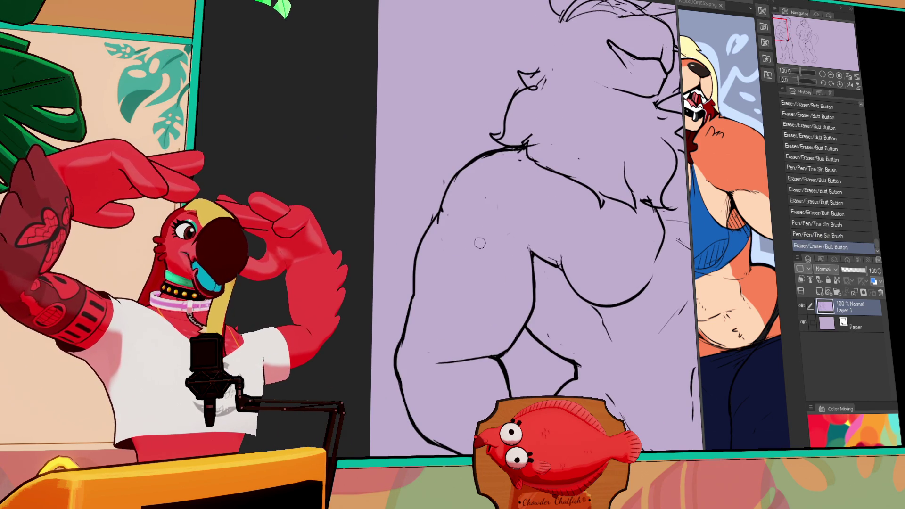
drag(452, 231, 448, 221)
mouse_move(448, 222)
mouse_down()
mouse_move(441, 207)
mouse_move(438, 235)
mouse_up()
drag(494, 226, 475, 237)
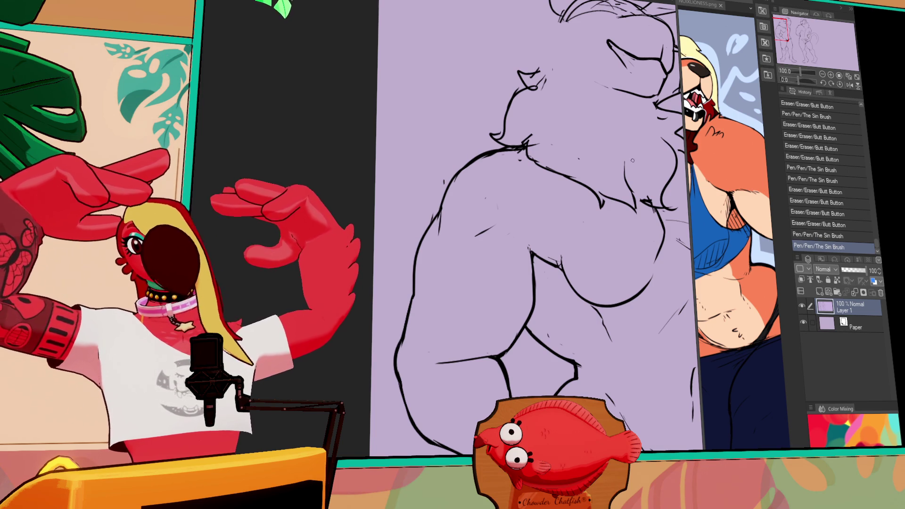
Touch up the back outline with short pen lines and small erasures.
scroll(609, 213, down, 3)
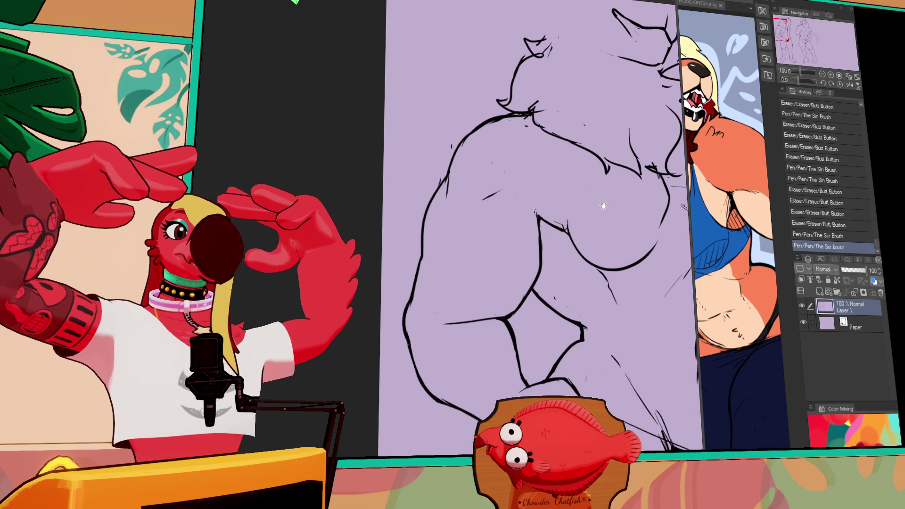
click(531, 211)
mouse_move(490, 175)
mouse_down()
mouse_move(491, 188)
mouse_move(519, 197)
mouse_move(567, 192)
mouse_up()
key(p)
drag(462, 178, 464, 168)
mouse_move(500, 130)
mouse_down()
mouse_move(474, 140)
mouse_move(495, 124)
mouse_move(480, 132)
mouse_move(445, 166)
mouse_move(463, 174)
mouse_up()
key(ctrl+z)
Clean up small lines near the chin and draw a line from the chin up to the cheek.
key(ctrl+z)
mouse_move(474, 136)
mouse_down()
mouse_move(455, 170)
mouse_move(504, 127)
mouse_move(544, 118)
mouse_up()
Rework the back outline line with several redrawn strokes.
mouse_move(614, 216)
mouse_down()
mouse_move(574, 213)
mouse_move(562, 232)
mouse_up()
drag(563, 203, 563, 238)
mouse_move(565, 194)
mouse_down()
mouse_move(567, 233)
mouse_move(562, 185)
mouse_move(561, 219)
mouse_up()
mouse_move(565, 168)
mouse_down()
mouse_move(563, 205)
mouse_move(572, 142)
mouse_move(567, 165)
mouse_up()
drag(568, 151, 565, 173)
drag(511, 142, 500, 151)
mouse_move(644, 177)
mouse_down()
mouse_move(642, 187)
mouse_move(616, 178)
mouse_move(614, 187)
mouse_up()
mouse_move(521, 164)
mouse_down()
mouse_move(524, 141)
mouse_move(516, 165)
mouse_up()
key(ctrl+z)
drag(554, 111, 549, 116)
drag(514, 163, 575, 96)
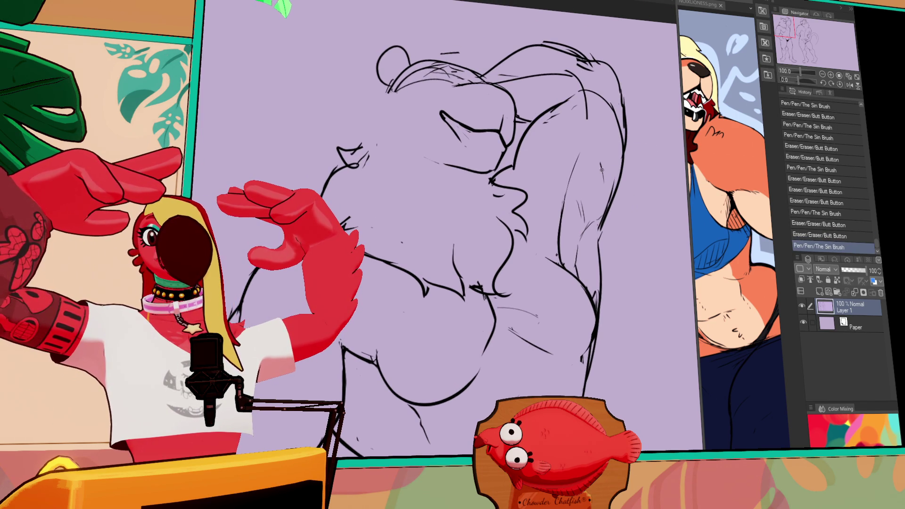
Erase and redraw the strokes near the chin, undoing one attempt.
scroll(556, 207, up, 2)
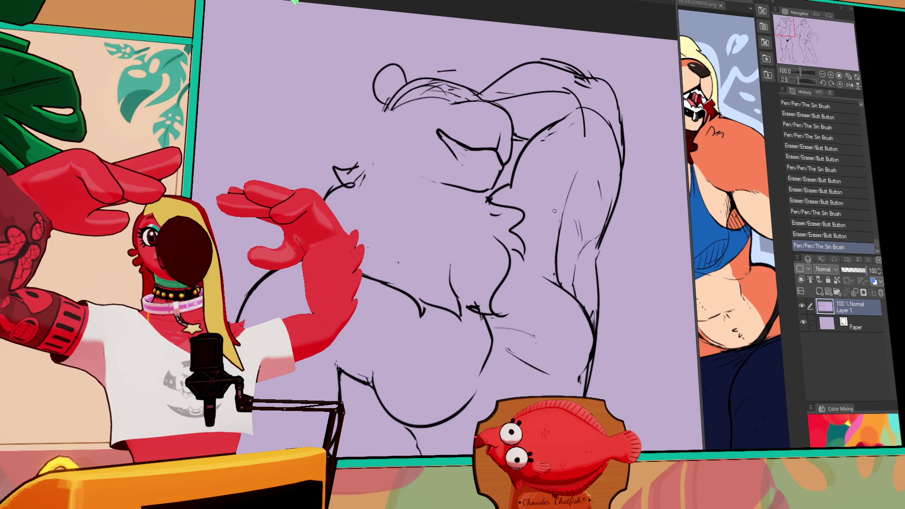
scroll(622, 170, up, 1)
drag(530, 174, 537, 156)
mouse_move(538, 156)
mouse_down()
mouse_move(543, 143)
mouse_move(535, 151)
mouse_up()
drag(525, 186, 489, 213)
key(ctrl+z)
key(ctrl+z)
mouse_move(547, 193)
mouse_down()
mouse_move(503, 199)
mouse_move(501, 218)
mouse_up()
mouse_move(378, 264)
mouse_down()
mouse_move(475, 166)
mouse_move(439, 162)
mouse_move(472, 151)
mouse_up()
mouse_move(654, 312)
mouse_down()
mouse_move(539, 279)
mouse_move(552, 297)
mouse_move(537, 335)
mouse_move(559, 250)
mouse_up()
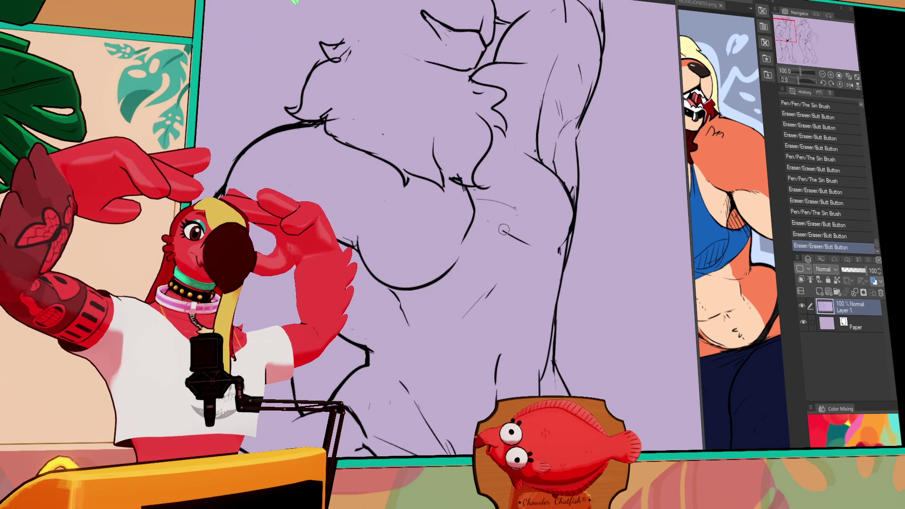
Redraw the faint chest line shorter.
drag(487, 216, 528, 243)
drag(486, 221, 521, 240)
drag(615, 244, 610, 249)
drag(481, 210, 513, 217)
drag(599, 242, 609, 257)
Erase and redraw the figure's right-side line, comparing it with Ctrl+Z and Ctrl+Y.
mouse_move(566, 217)
mouse_down()
mouse_move(553, 270)
mouse_move(563, 273)
mouse_up()
drag(581, 231, 563, 267)
key(ctrl+z)
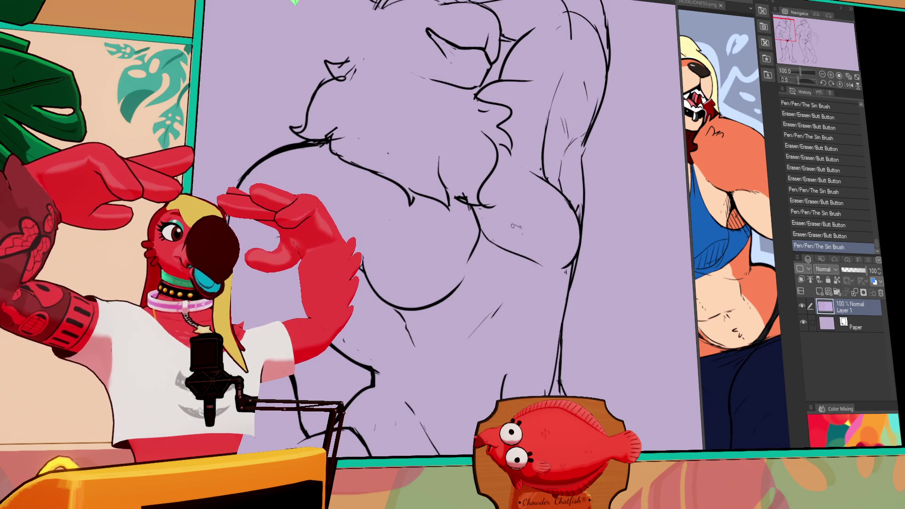
key(ctrl+minus)
key(ctrl+z)
key(ctrl+y)
key(ctrl+z)
key(ctrl+y)
Touch up small bits of linework, the lower figure and the right-side strokes.
mouse_move(552, 226)
mouse_down()
mouse_move(556, 199)
mouse_move(553, 208)
mouse_up()
mouse_move(553, 208)
mouse_down()
mouse_move(550, 215)
mouse_move(566, 194)
mouse_up()
drag(565, 195, 567, 192)
drag(623, 234, 626, 220)
drag(587, 242, 582, 290)
mouse_move(349, 380)
mouse_down()
mouse_move(363, 389)
mouse_move(347, 381)
mouse_up()
drag(357, 375, 349, 382)
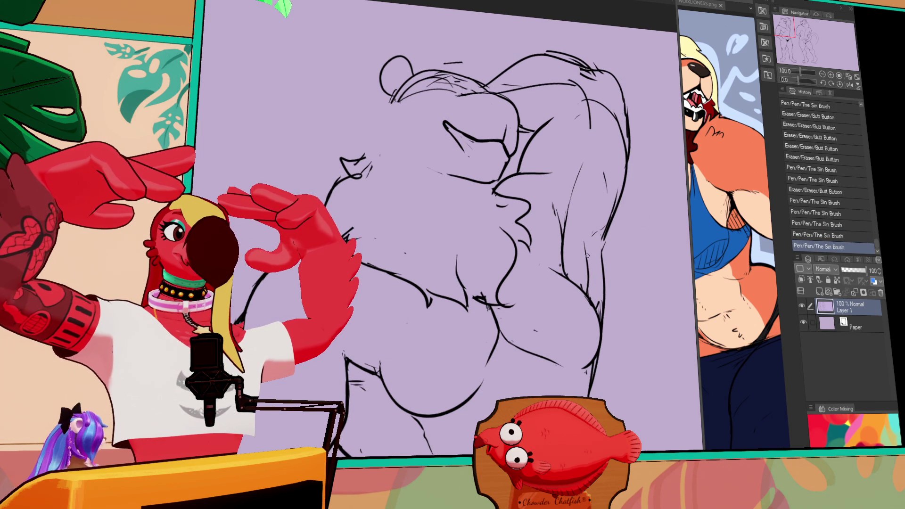
drag(591, 284, 587, 264)
mouse_move(588, 278)
mouse_down()
mouse_move(582, 245)
mouse_move(581, 275)
mouse_move(575, 252)
mouse_up()
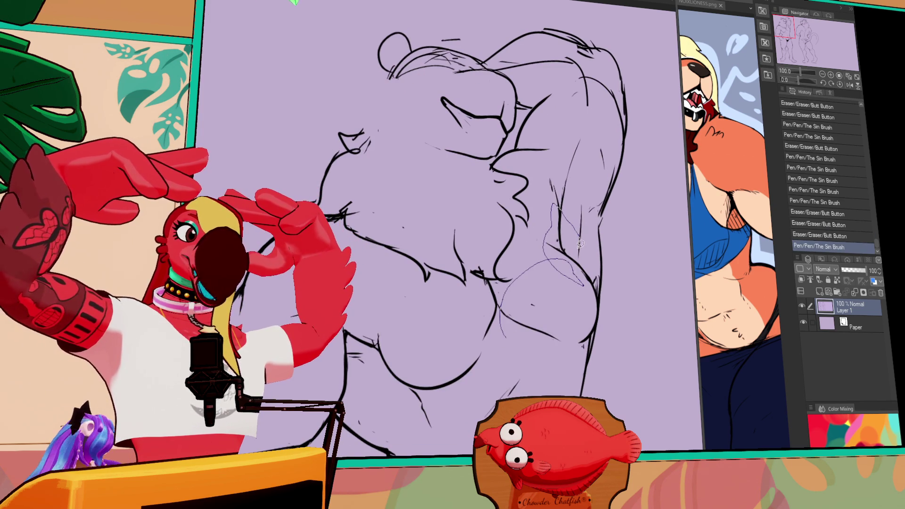
Select a patch of faint sketch lines and shift it upward.
key(m)
drag(590, 348, 587, 347)
drag(588, 220, 594, 196)
Deselect, then erase sketch marks and draw a dark line down the right side.
key(ctrl+d)
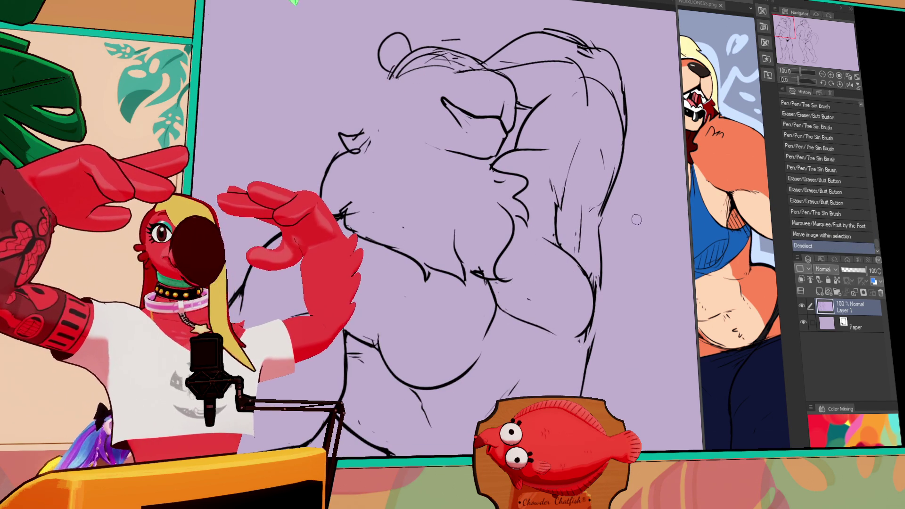
drag(548, 236, 561, 177)
mouse_move(557, 221)
mouse_down()
mouse_move(577, 160)
mouse_move(559, 238)
mouse_up()
drag(564, 179, 571, 253)
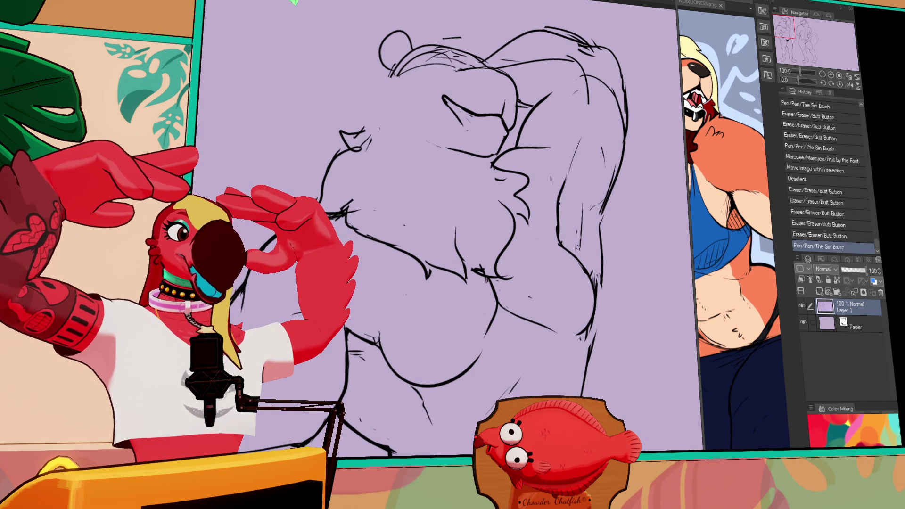
drag(554, 178, 576, 137)
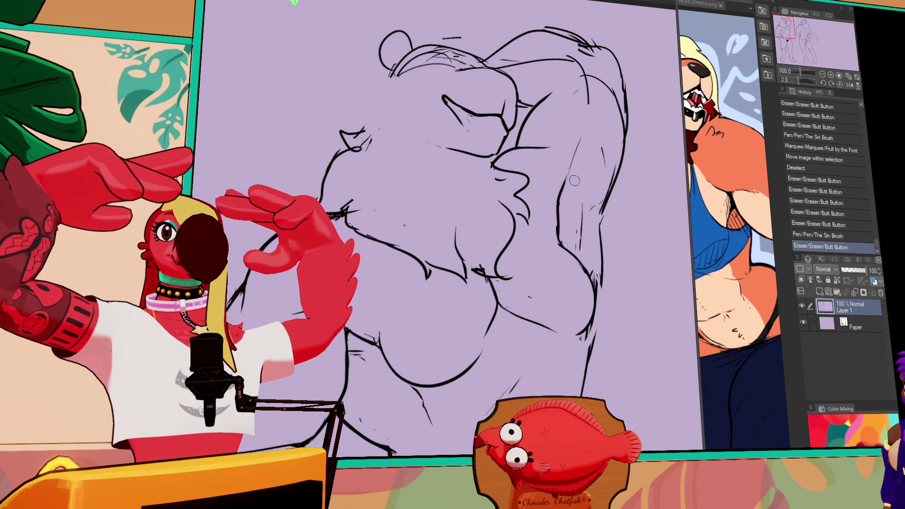
Erase small marks and touch up strokes at the lower right.
drag(595, 283, 599, 290)
drag(598, 288, 583, 338)
drag(597, 302, 597, 326)
drag(583, 376, 598, 281)
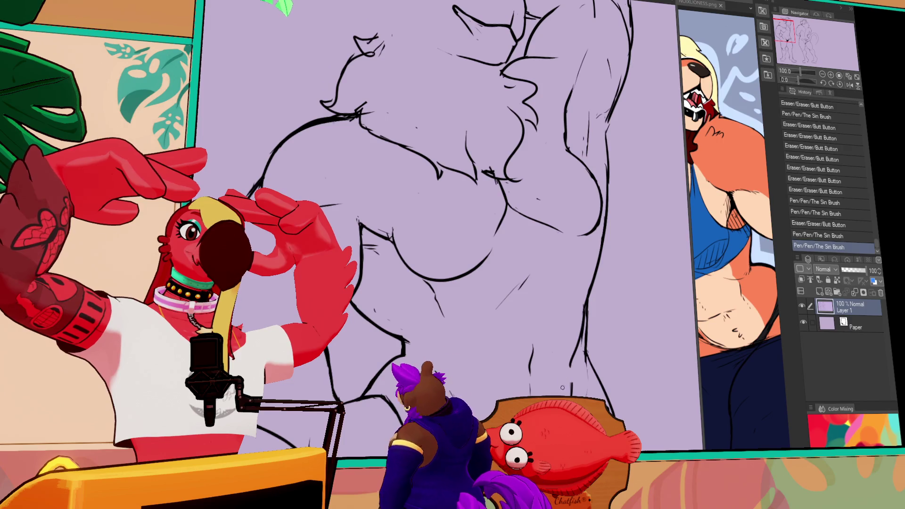
Touch up small gaps in the linework, undoing the last pen stroke.
drag(565, 356, 572, 367)
mouse_move(570, 359)
mouse_down()
mouse_move(561, 382)
mouse_move(537, 369)
mouse_up()
key(ctrl+z)
key(ctrl+z)
key(ctrl+z)
Bring the hips and thong area into view and erase rough bits of the torso line art.
scroll(570, 330, down, 5)
scroll(594, 312, down, 1)
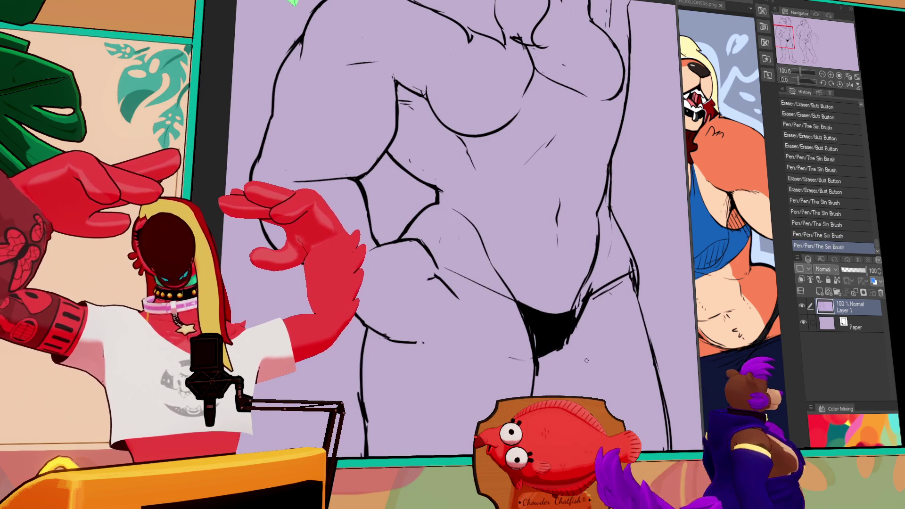
drag(617, 346, 614, 357)
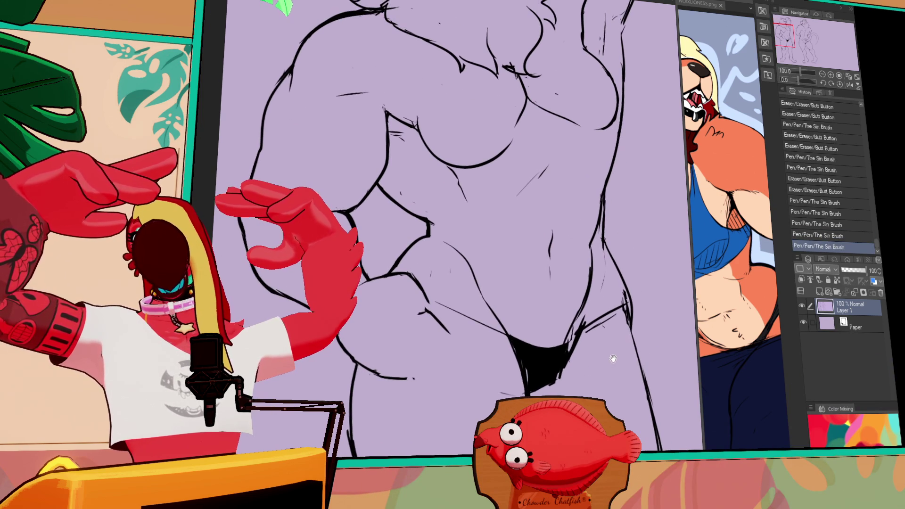
scroll(592, 367, down, 2)
mouse_move(537, 349)
mouse_down()
mouse_move(533, 359)
mouse_move(552, 339)
mouse_move(545, 349)
mouse_move(538, 305)
mouse_move(561, 308)
mouse_move(529, 352)
mouse_move(519, 347)
mouse_up()
drag(516, 381, 509, 372)
drag(500, 340, 537, 222)
drag(542, 307, 512, 389)
key(ctrl+z)
Re-ink the lower torso lines, undoing an accidental shift of the line art.
drag(547, 291, 510, 390)
drag(532, 357, 518, 383)
mouse_move(539, 328)
mouse_down()
mouse_move(512, 381)
mouse_move(581, 267)
mouse_up()
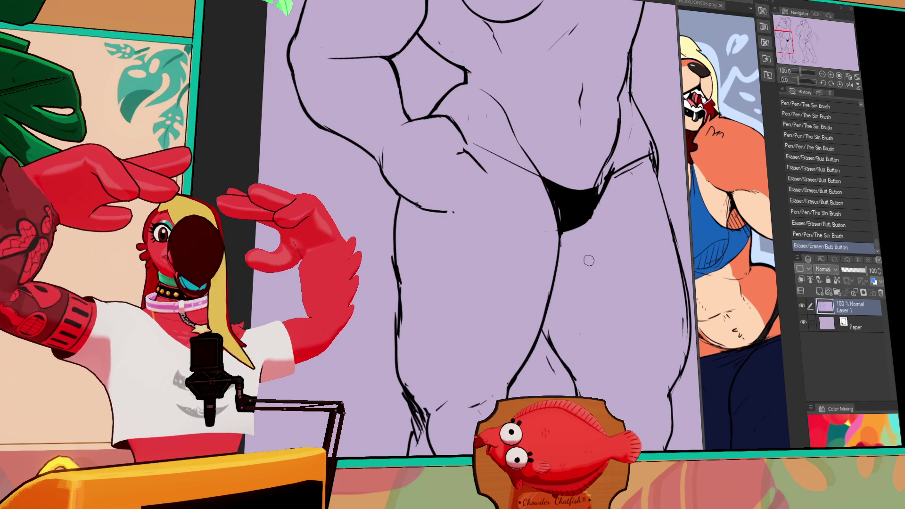
mouse_move(664, 151)
mouse_down()
mouse_move(650, 201)
mouse_move(579, 272)
mouse_move(562, 235)
mouse_move(564, 267)
mouse_up()
key(ctrl+z)
Thicken the right hip line and erase stray strokes along the right hip and thong.
mouse_move(556, 225)
mouse_down()
mouse_move(566, 269)
mouse_move(518, 281)
mouse_up()
mouse_move(547, 273)
mouse_down()
mouse_move(516, 279)
mouse_move(500, 301)
mouse_move(506, 315)
mouse_up()
mouse_move(543, 271)
mouse_down()
mouse_move(519, 283)
mouse_move(545, 286)
mouse_move(544, 262)
mouse_move(546, 277)
mouse_move(518, 279)
mouse_move(502, 306)
mouse_up()
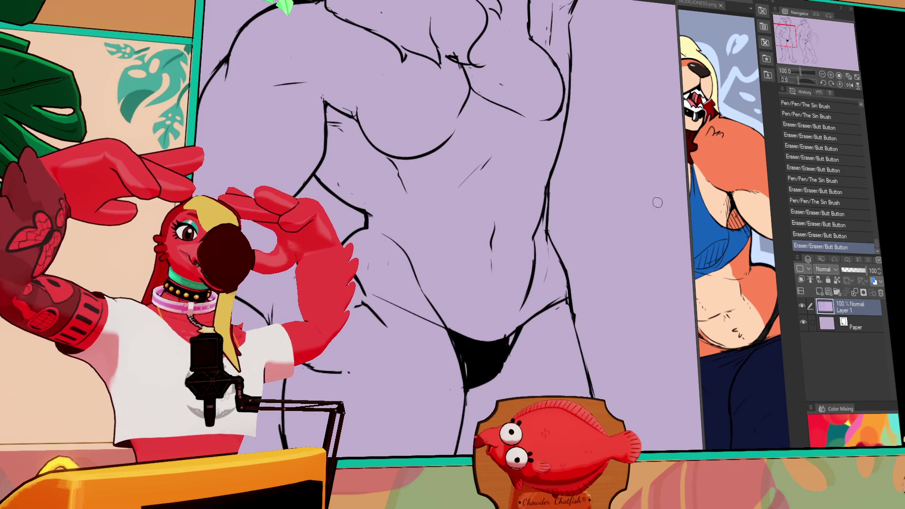
click(622, 239)
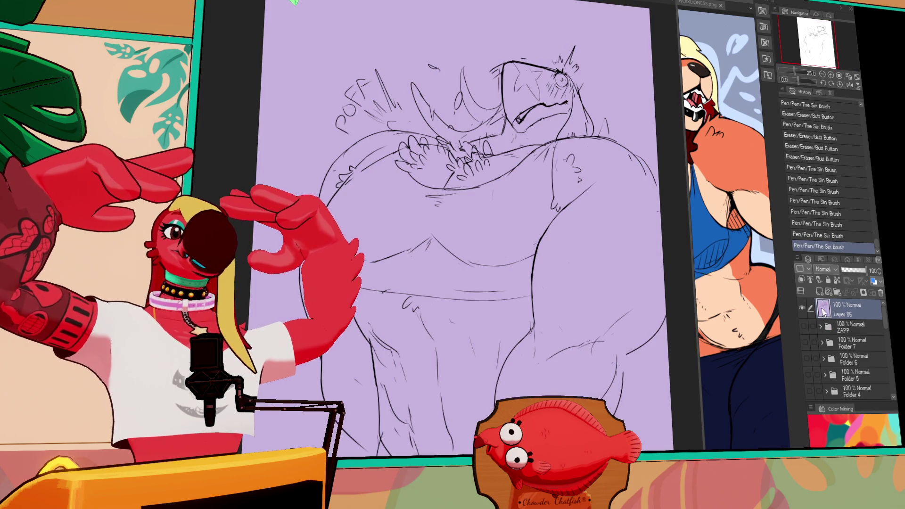
click(802, 307)
click(803, 325)
mouse_move(651, 464)
mouse_down()
mouse_move(618, 371)
mouse_move(609, 368)
mouse_move(620, 360)
mouse_up()
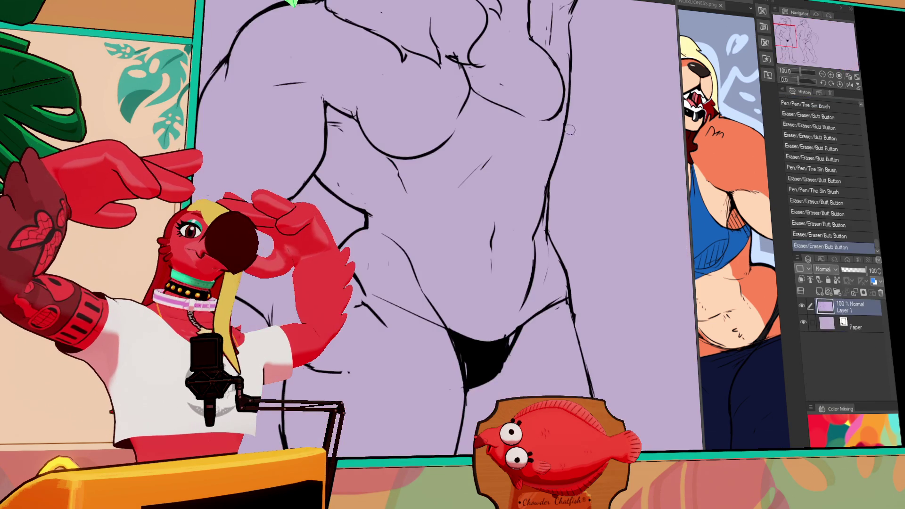
Erase and re-ink the right-side body contour.
drag(573, 233, 568, 212)
drag(547, 243, 544, 266)
drag(542, 222, 548, 247)
mouse_move(561, 210)
mouse_down()
mouse_move(552, 252)
mouse_move(565, 287)
mouse_up()
mouse_move(617, 222)
mouse_down()
mouse_move(617, 198)
mouse_move(707, 163)
mouse_move(692, 177)
mouse_up()
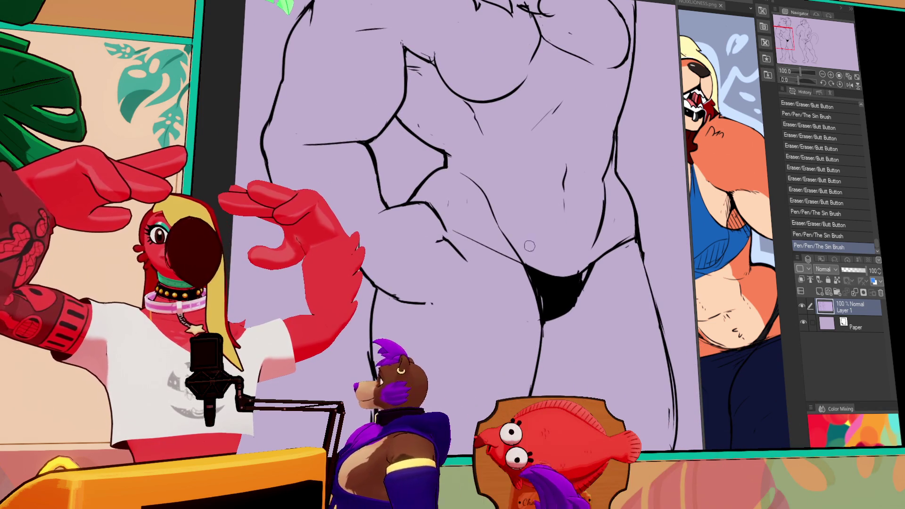
Draw a new contour down the left hip and clean it up with small ink strokes.
mouse_move(450, 241)
mouse_down()
mouse_move(437, 236)
mouse_move(394, 293)
mouse_up()
drag(389, 280, 394, 292)
mouse_move(436, 226)
mouse_down()
mouse_move(400, 296)
mouse_move(417, 250)
mouse_up()
drag(420, 248, 396, 296)
mouse_move(424, 226)
mouse_down()
mouse_move(415, 241)
mouse_move(436, 231)
mouse_up()
drag(425, 224, 460, 235)
mouse_move(453, 231)
mouse_down()
mouse_move(471, 240)
mouse_move(446, 288)
mouse_move(437, 244)
mouse_move(450, 258)
mouse_move(432, 285)
mouse_up()
Erase and redraw the lower hip line with small ink fixes, undoing a stray stroke.
drag(417, 281, 425, 293)
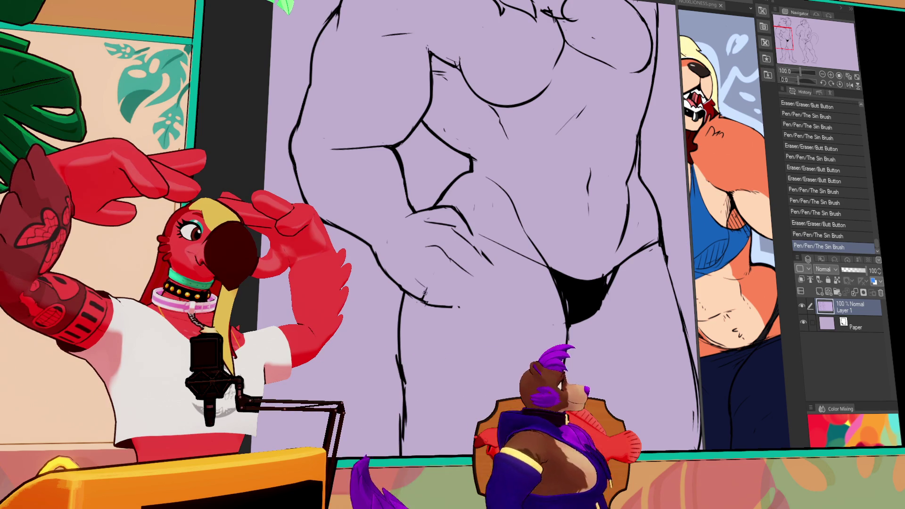
drag(425, 285, 439, 297)
mouse_move(415, 290)
mouse_down()
mouse_move(429, 301)
mouse_move(477, 302)
mouse_up()
drag(415, 286, 474, 279)
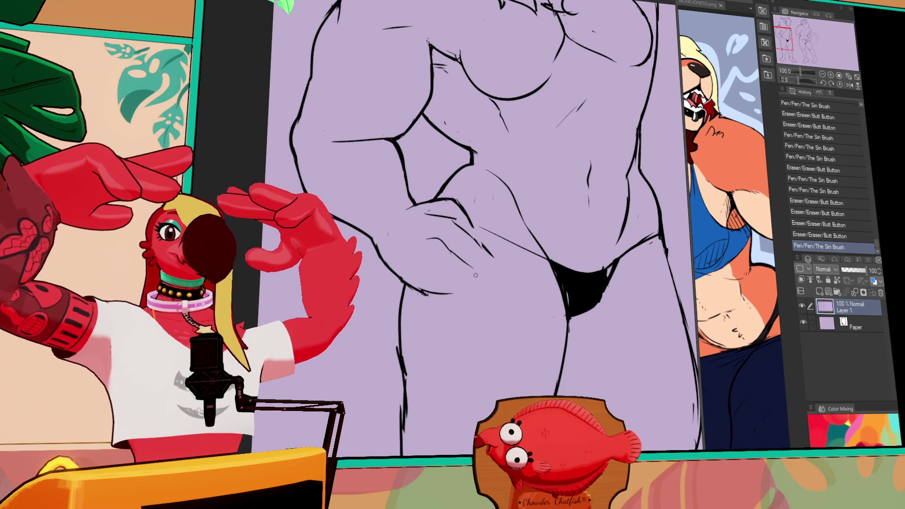
drag(539, 218, 537, 208)
drag(542, 248, 518, 280)
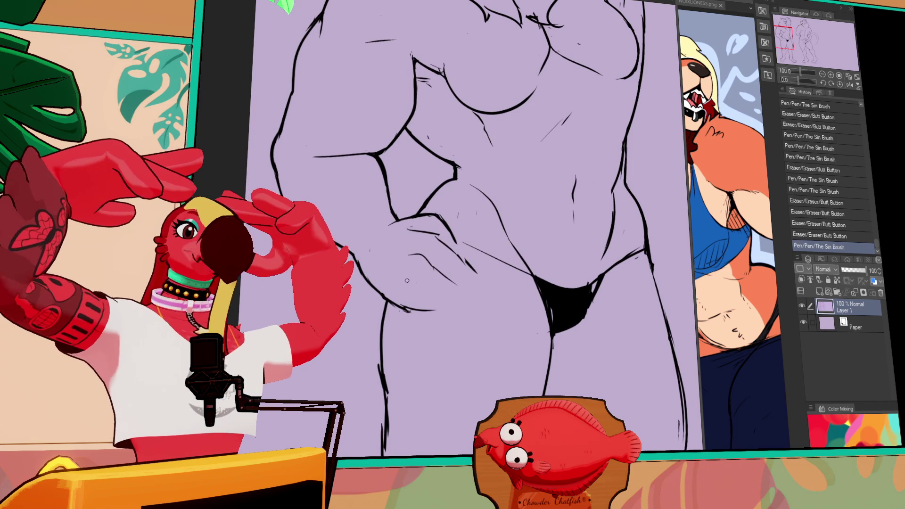
drag(410, 278, 441, 300)
key(ctrl+z)
Redraw the hip curve with short pen and eraser strokes.
mouse_move(437, 251)
mouse_down()
mouse_move(435, 223)
mouse_move(410, 232)
mouse_move(423, 226)
mouse_move(430, 263)
mouse_up()
mouse_move(422, 223)
mouse_down()
mouse_move(398, 231)
mouse_move(449, 240)
mouse_move(471, 271)
mouse_up()
mouse_move(450, 243)
mouse_down()
mouse_move(474, 283)
mouse_move(467, 273)
mouse_up()
mouse_move(424, 226)
mouse_down()
mouse_move(462, 257)
mouse_move(487, 253)
mouse_move(432, 246)
mouse_up()
mouse_move(432, 245)
mouse_down()
mouse_move(412, 283)
mouse_move(427, 272)
mouse_move(451, 283)
mouse_move(462, 250)
mouse_up()
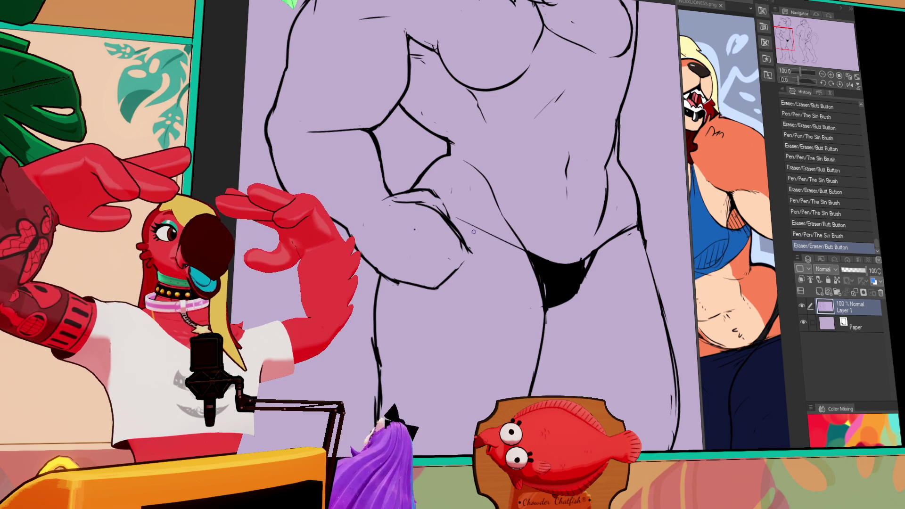
Redraw short strokes along the hip line, erasing and reworking lines nearby.
drag(496, 256, 507, 267)
mouse_move(418, 234)
mouse_down()
mouse_move(445, 249)
mouse_move(423, 272)
mouse_move(438, 278)
mouse_up()
key(ctrl+z)
drag(425, 272, 455, 285)
drag(443, 278, 463, 280)
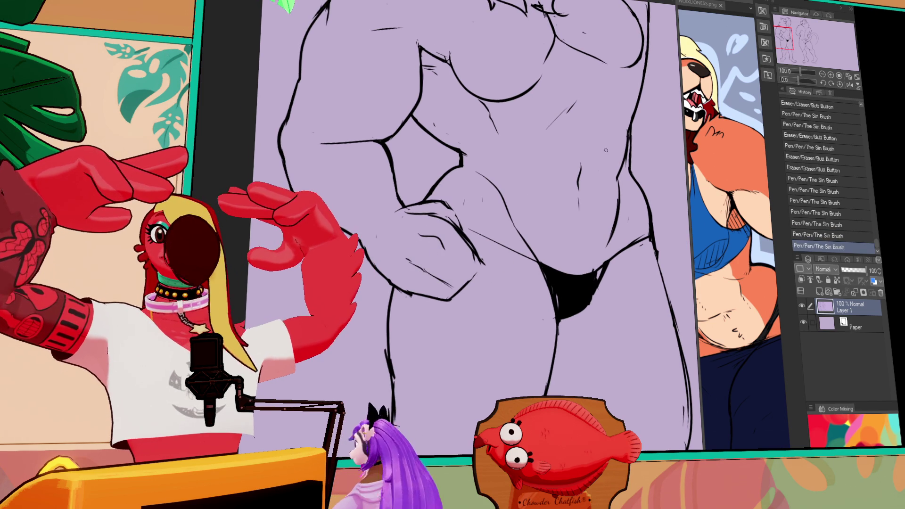
drag(467, 257, 447, 229)
drag(460, 226, 478, 247)
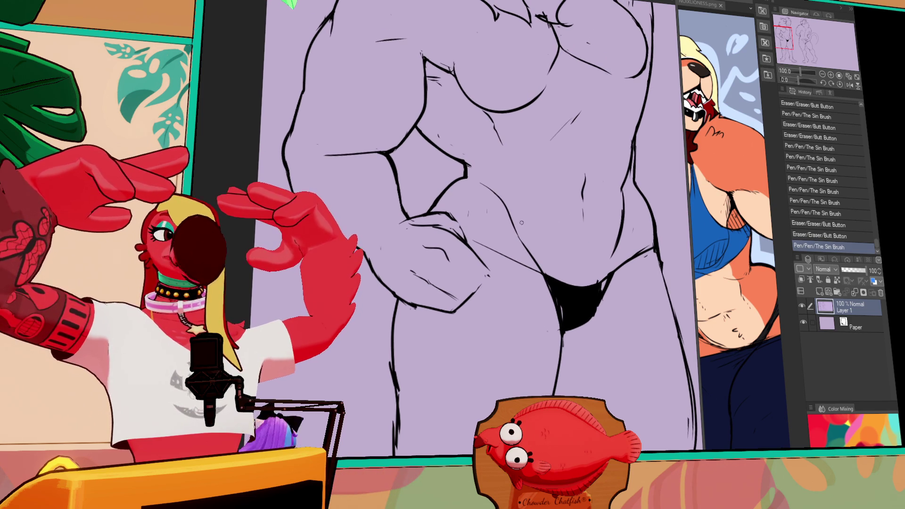
mouse_move(477, 280)
mouse_down()
mouse_move(466, 296)
mouse_move(440, 257)
mouse_move(430, 284)
mouse_move(437, 277)
mouse_up()
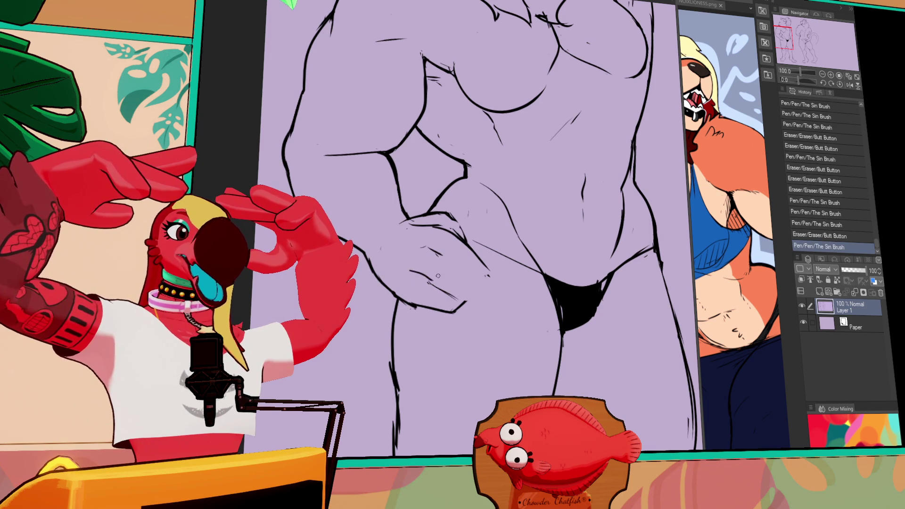
Touch up the lines near the hand and add small ink strokes on the black underwear edge.
scroll(475, 270, down, 2)
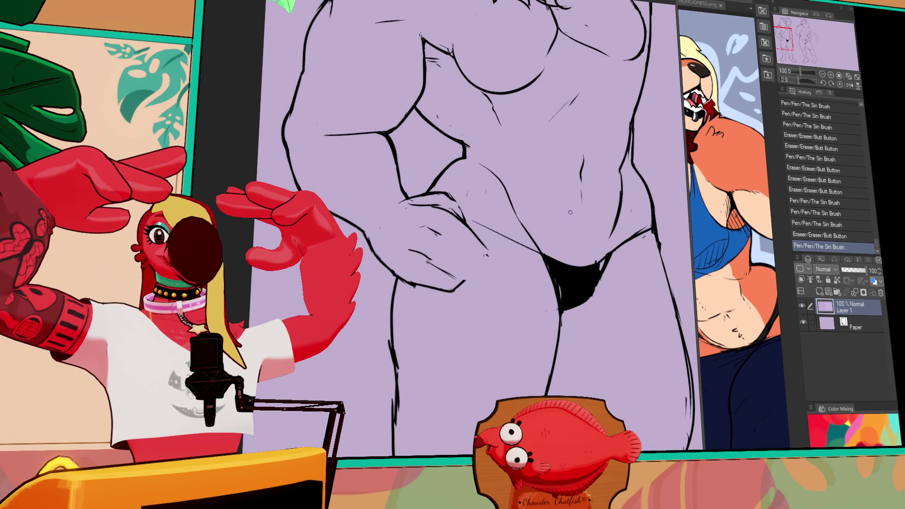
mouse_move(451, 257)
mouse_down()
mouse_move(439, 278)
mouse_move(453, 274)
mouse_up()
drag(448, 269, 467, 278)
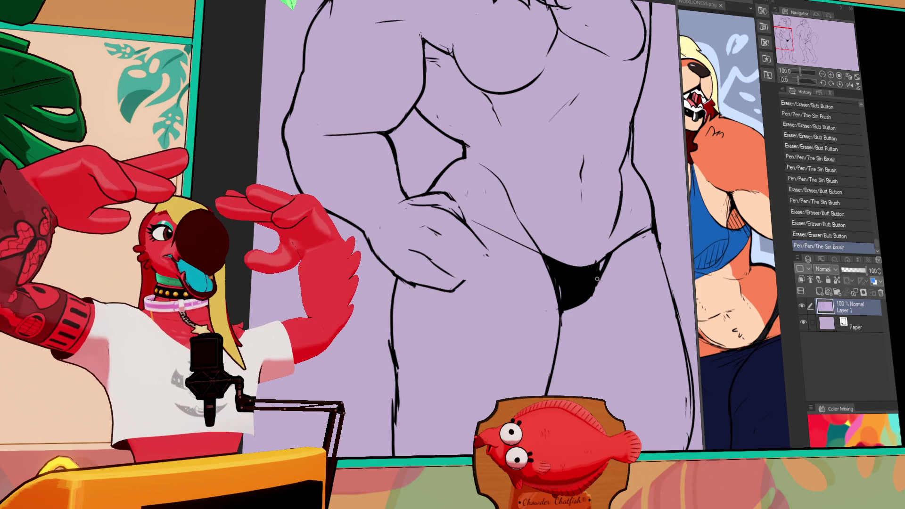
drag(595, 281, 591, 284)
drag(588, 285, 585, 286)
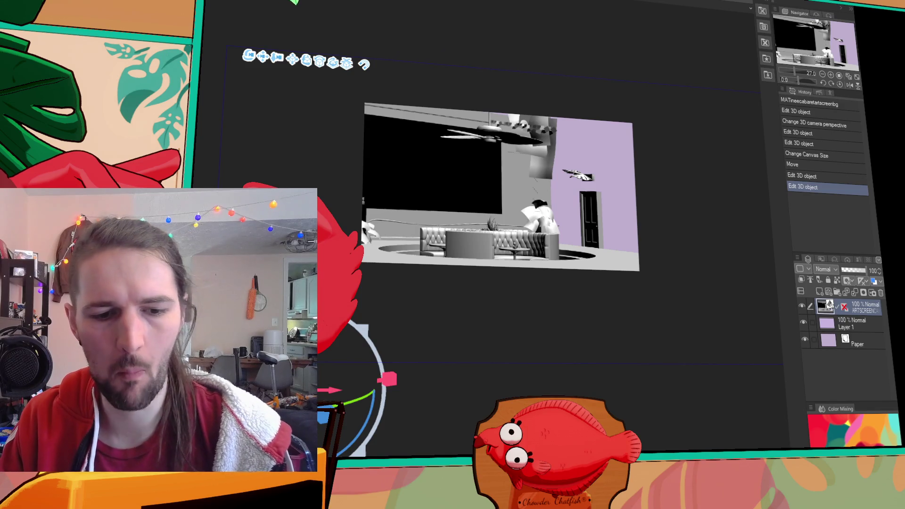
Orbit the 3D camera toward the screen wall and move the podium with plants left.
mouse_move(348, 400)
mouse_down()
mouse_move(324, 389)
mouse_move(372, 377)
mouse_move(404, 387)
mouse_up()
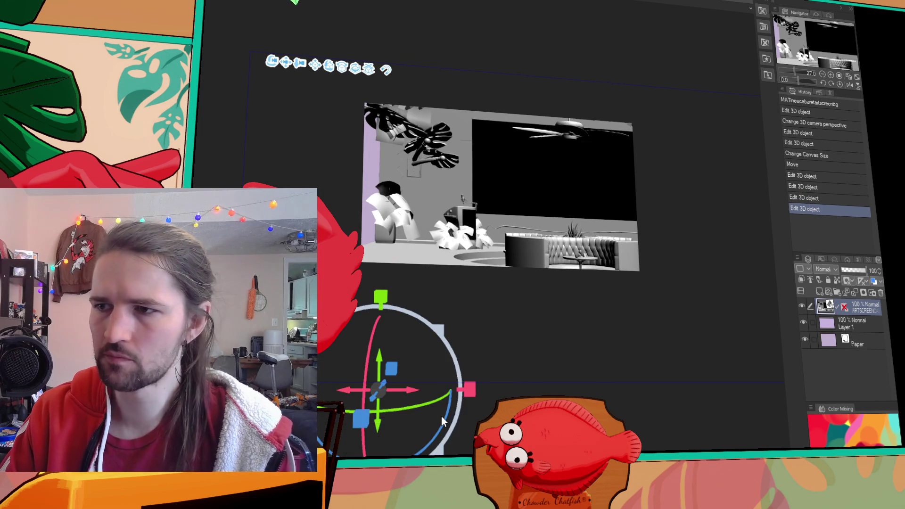
click(467, 229)
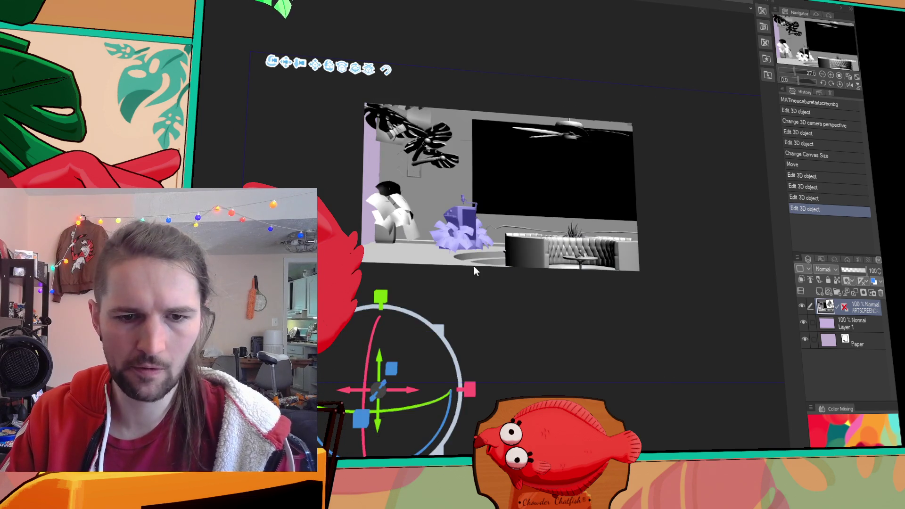
mouse_move(461, 215)
mouse_down()
mouse_move(416, 227)
mouse_move(431, 227)
mouse_up()
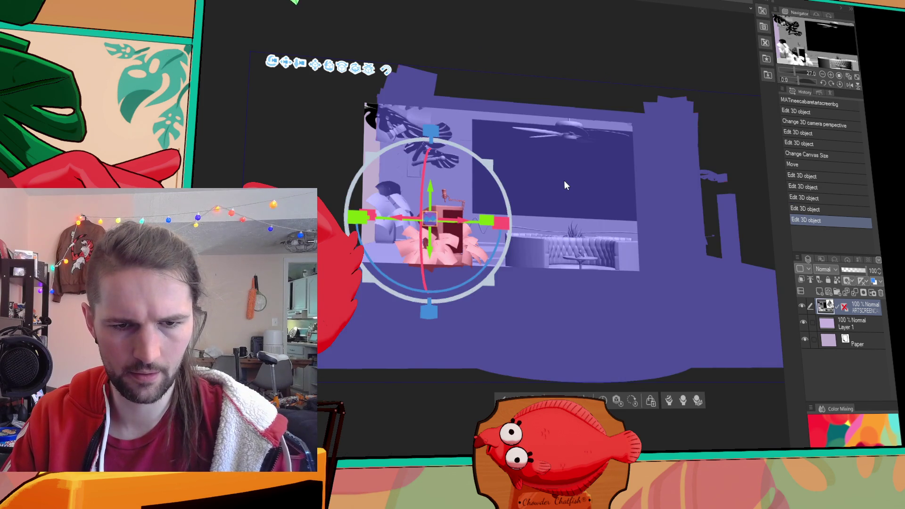
Undo a trial move of the room model, deselect it, and tilt the camera up toward the ceiling fan.
click(564, 180)
drag(578, 280, 625, 290)
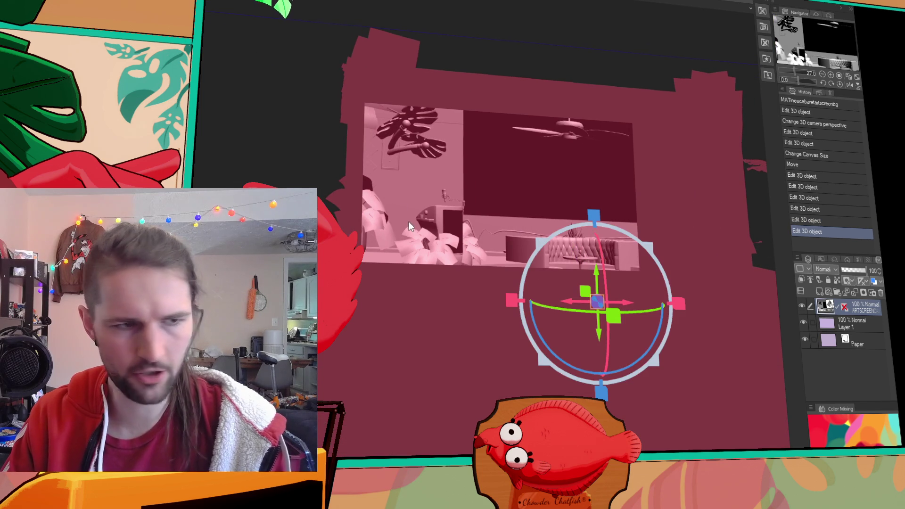
key(ctrl+z)
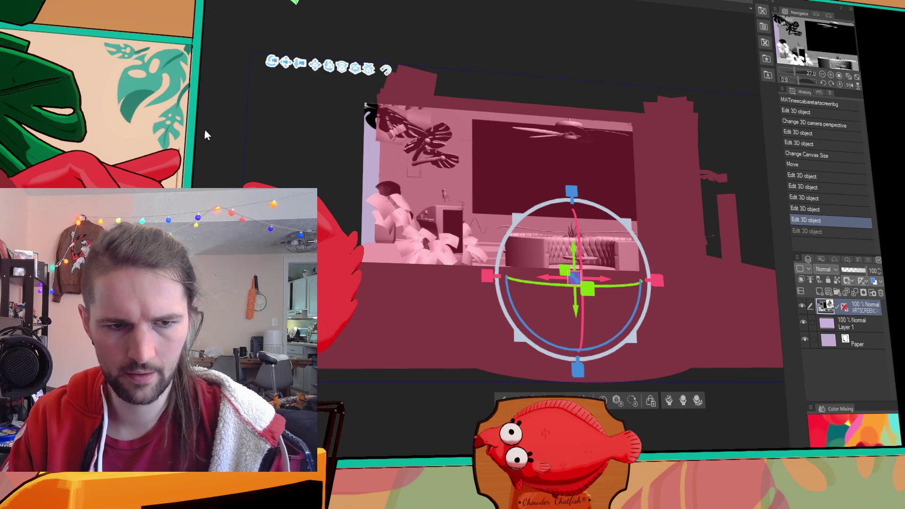
click(245, 118)
mouse_move(458, 210)
mouse_down()
mouse_move(749, 387)
mouse_move(571, 336)
mouse_up()
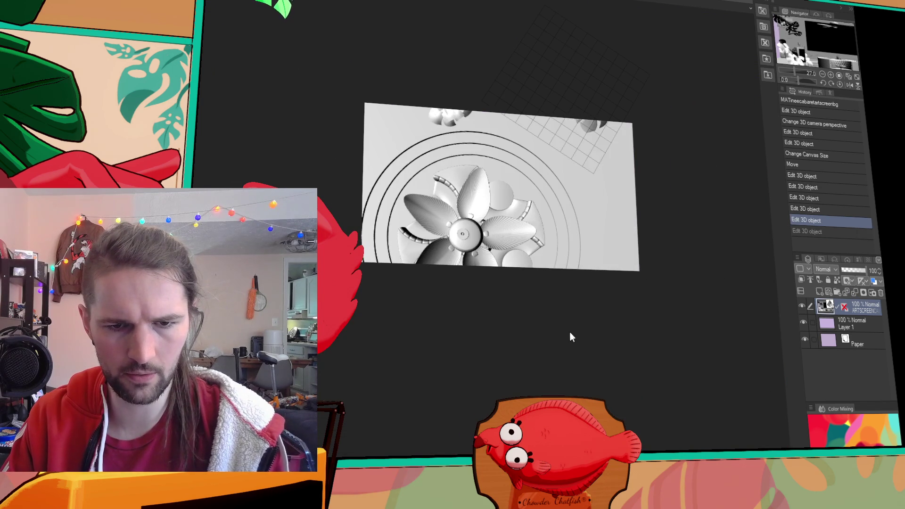
key(ctrl+z)
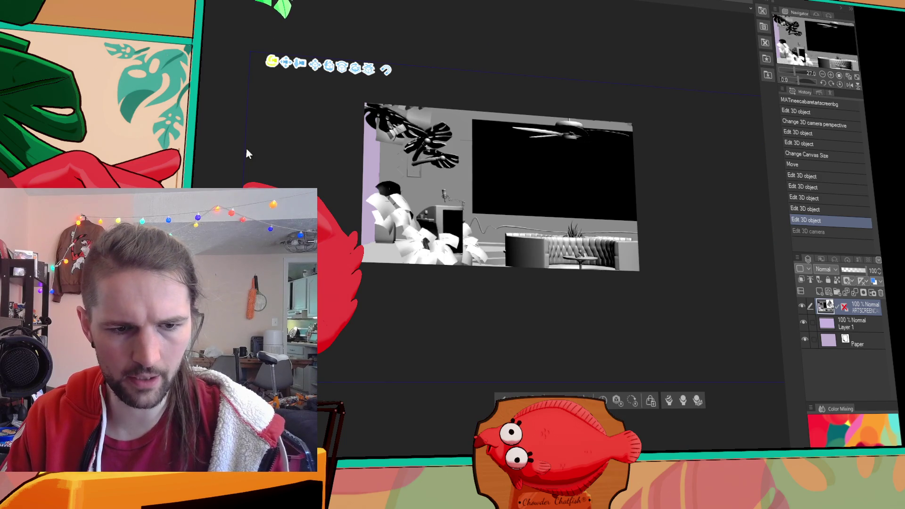
click(466, 187)
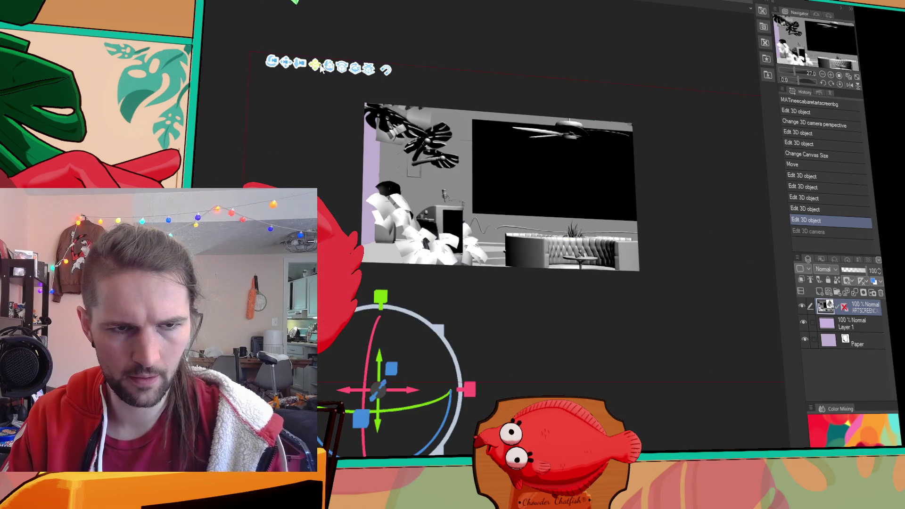
mouse_move(294, 68)
mouse_down()
mouse_move(304, 66)
mouse_move(240, 55)
mouse_move(245, 65)
mouse_up()
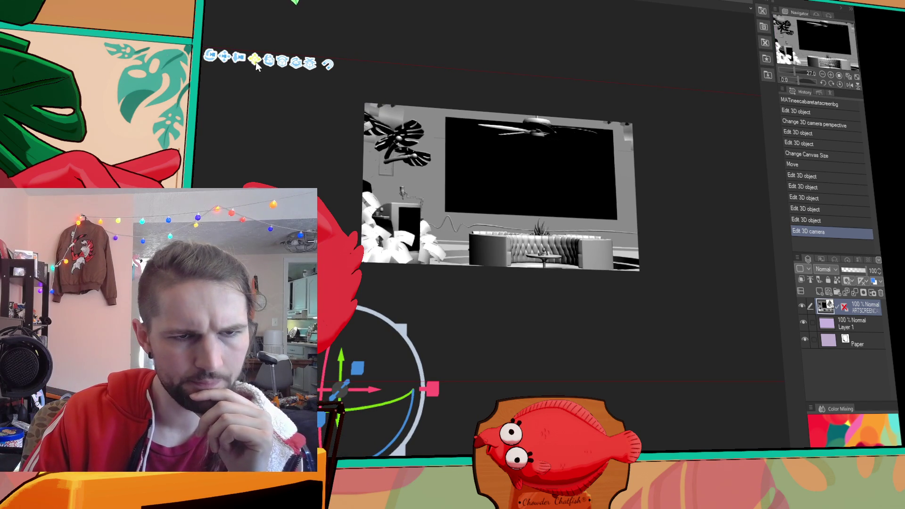
click(300, 68)
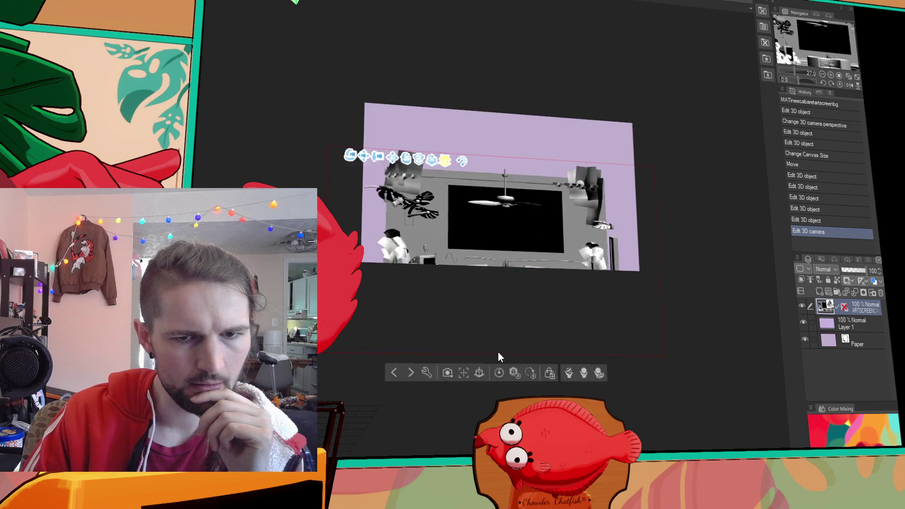
drag(461, 313, 452, 311)
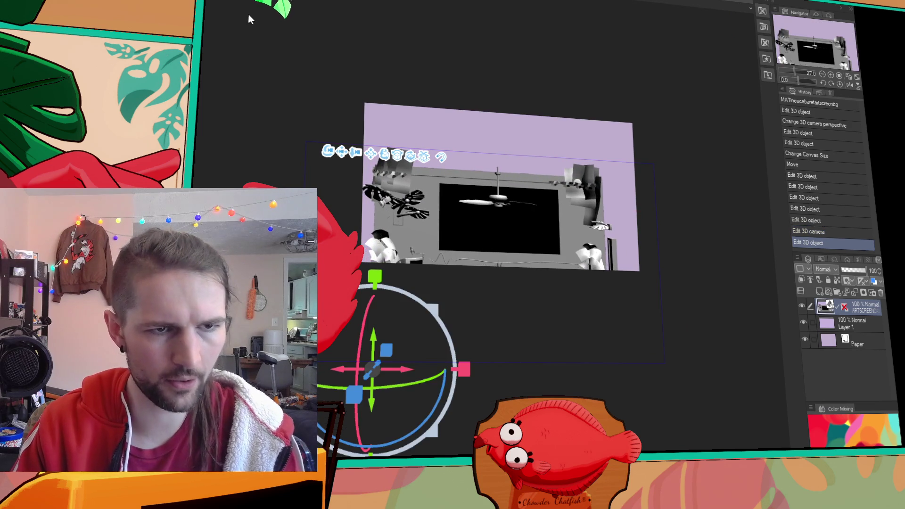
key(ctrl+z)
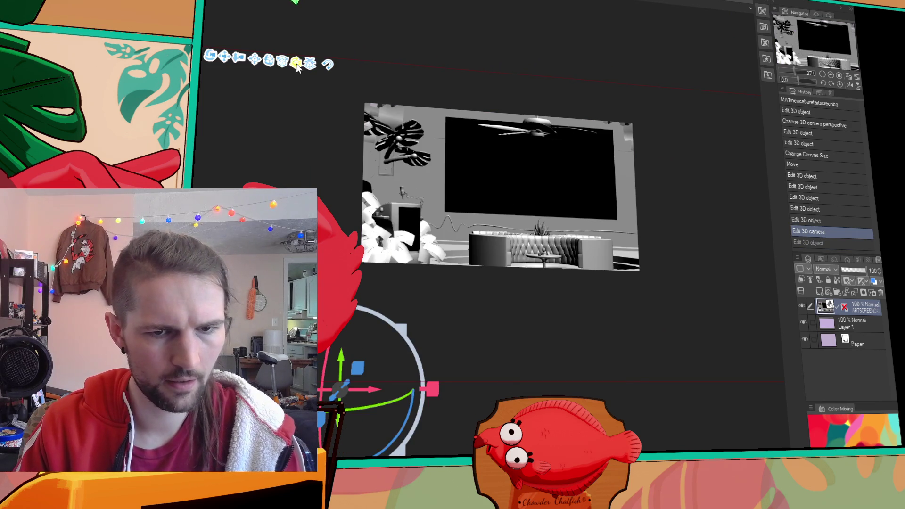
click(297, 67)
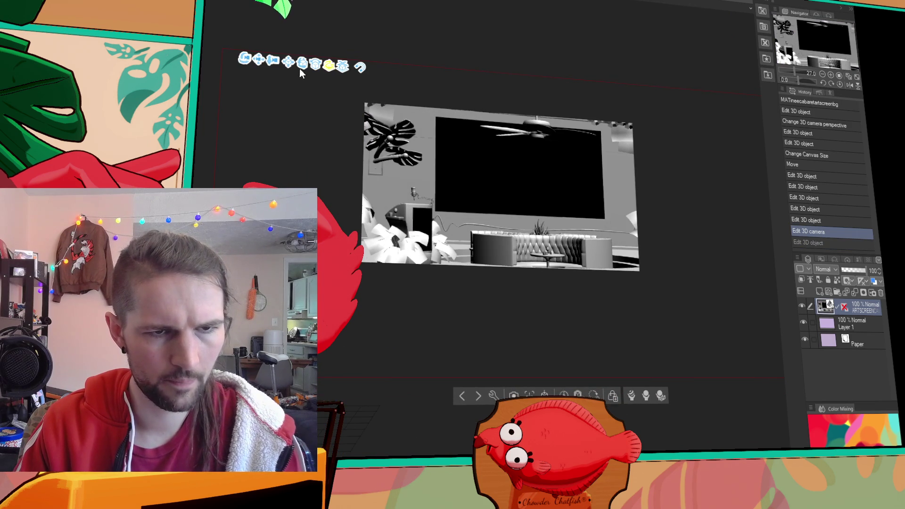
key(ctrl+y)
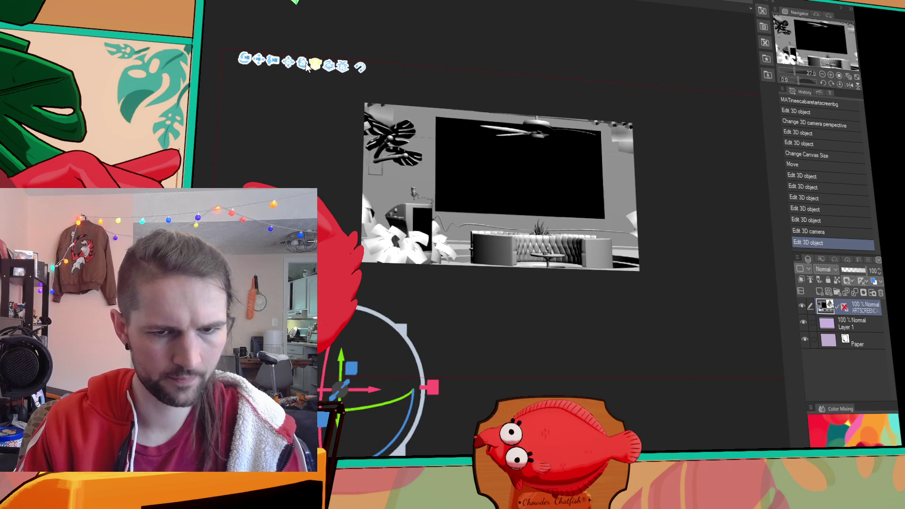
click(307, 67)
key(ctrl+z)
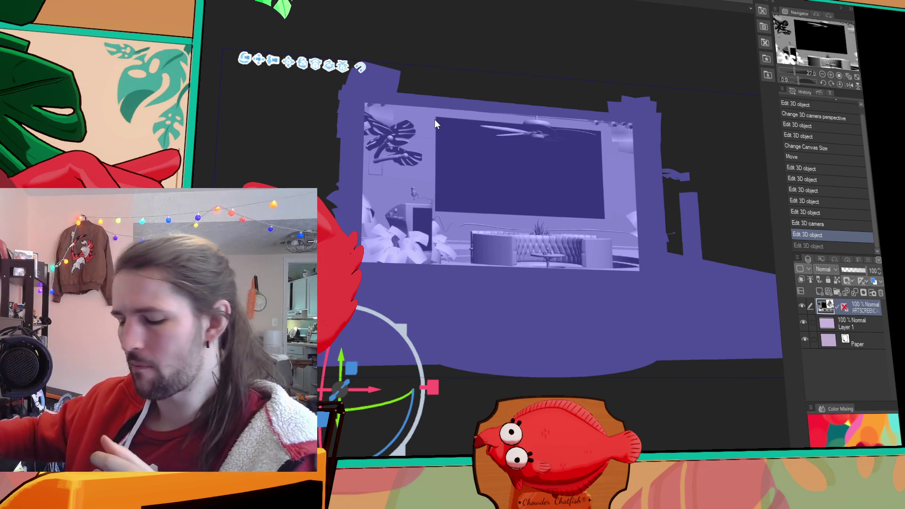
Deselect the room and plant-cabinet objects, then pan the 3D camera slightly, undoing the last adjustment.
click(355, 23)
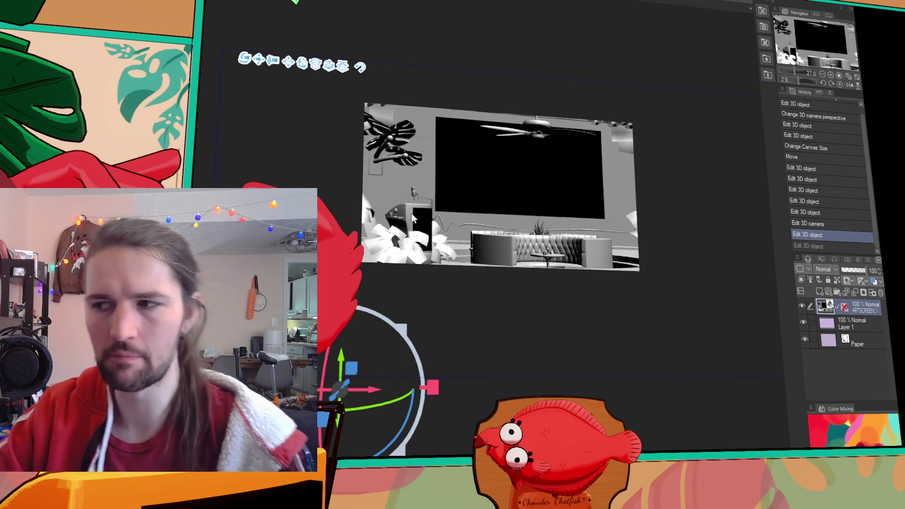
click(415, 215)
click(459, 304)
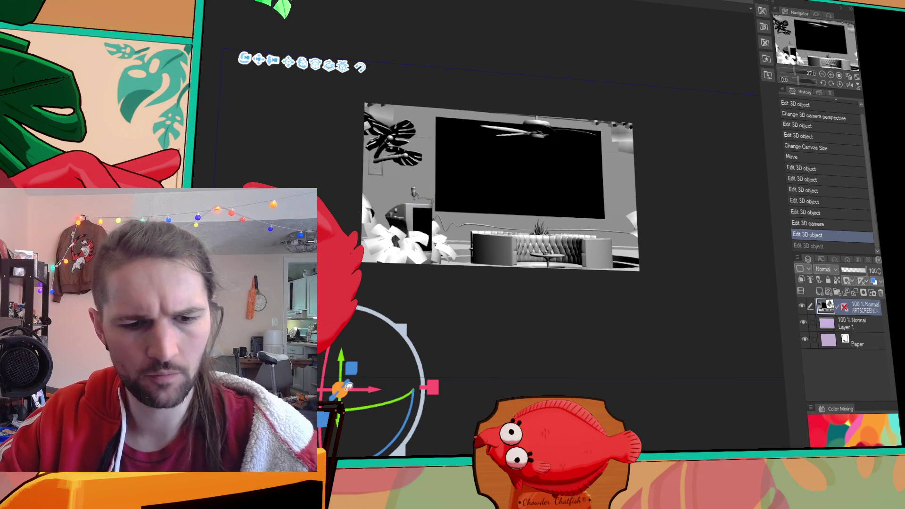
drag(287, 64, 302, 71)
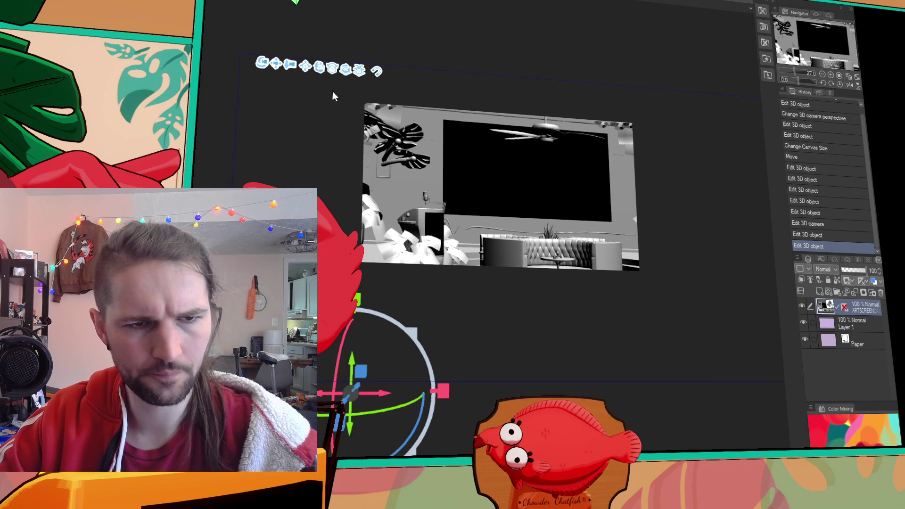
mouse_move(333, 71)
mouse_down()
mouse_move(341, 71)
mouse_move(312, 66)
mouse_move(298, 78)
mouse_move(298, 67)
mouse_move(328, 78)
mouse_move(324, 71)
mouse_up()
key(ctrl+z)
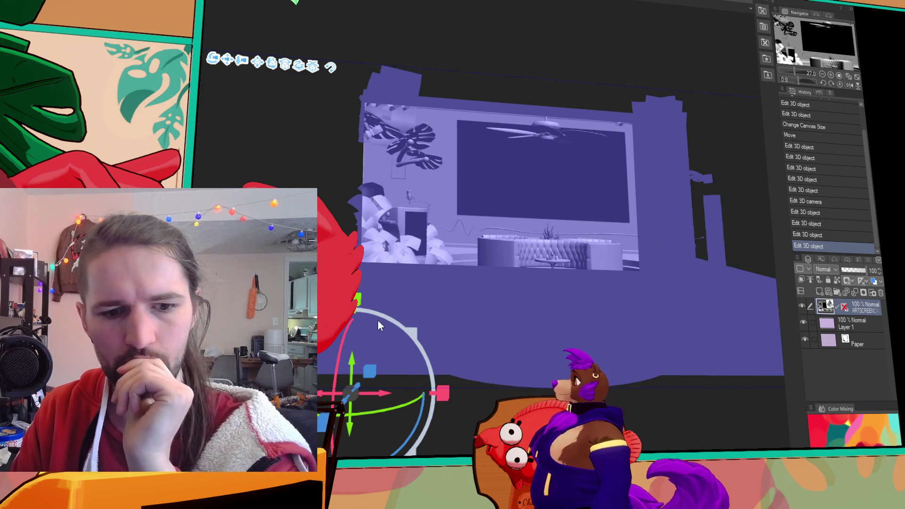
Drag the ceiling fan straight up out of the room, deselect it, and nudge the camera.
click(556, 260)
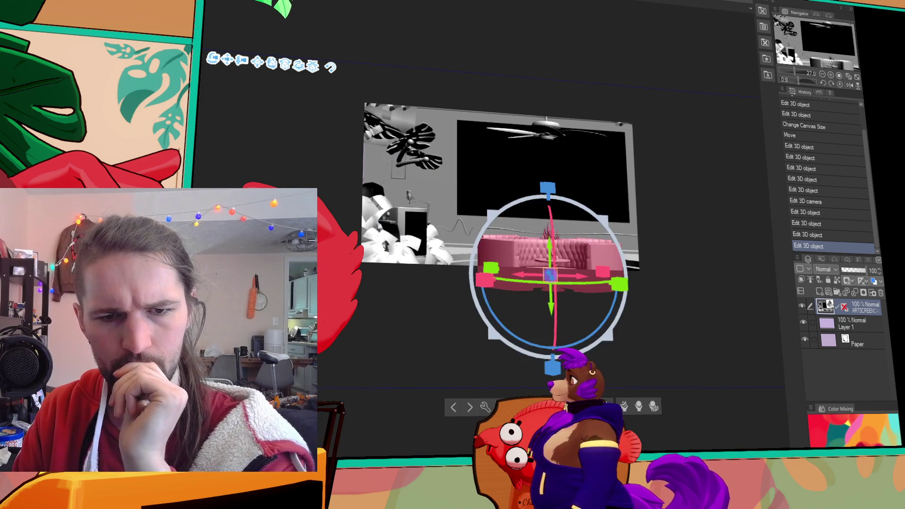
click(548, 126)
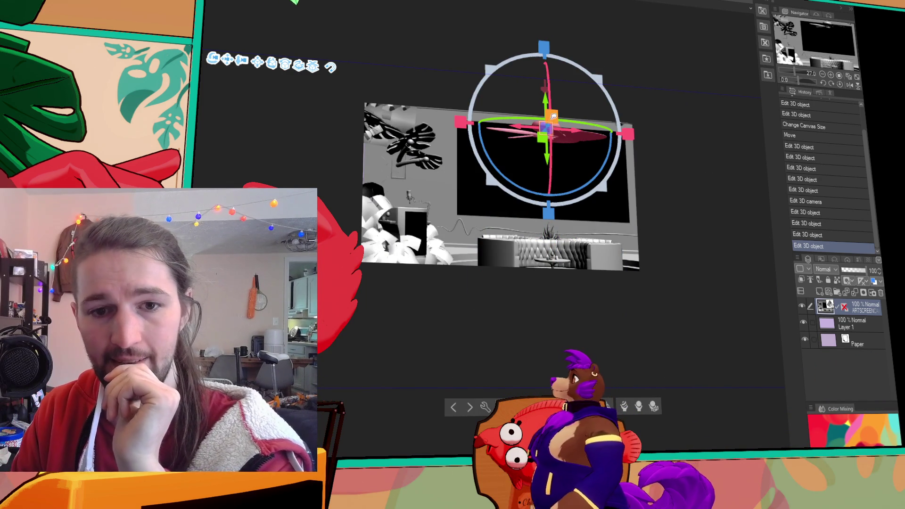
drag(545, 97, 550, 57)
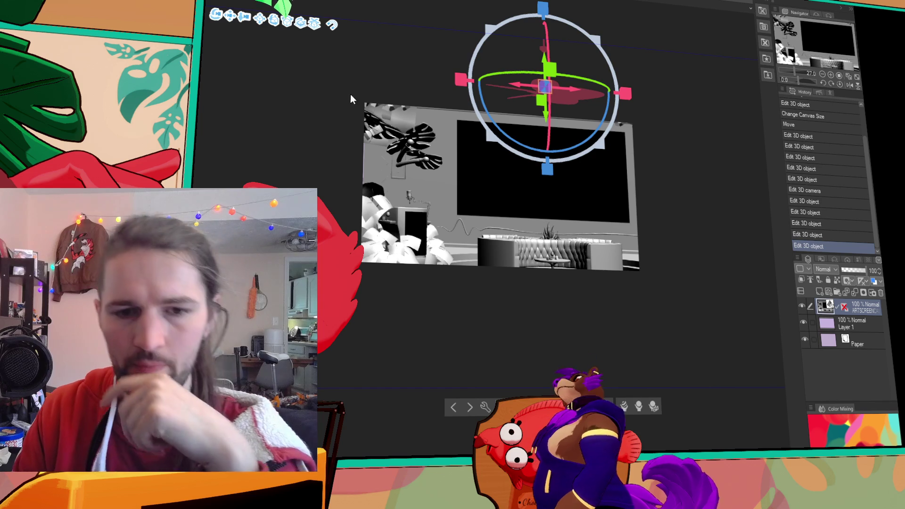
click(406, 206)
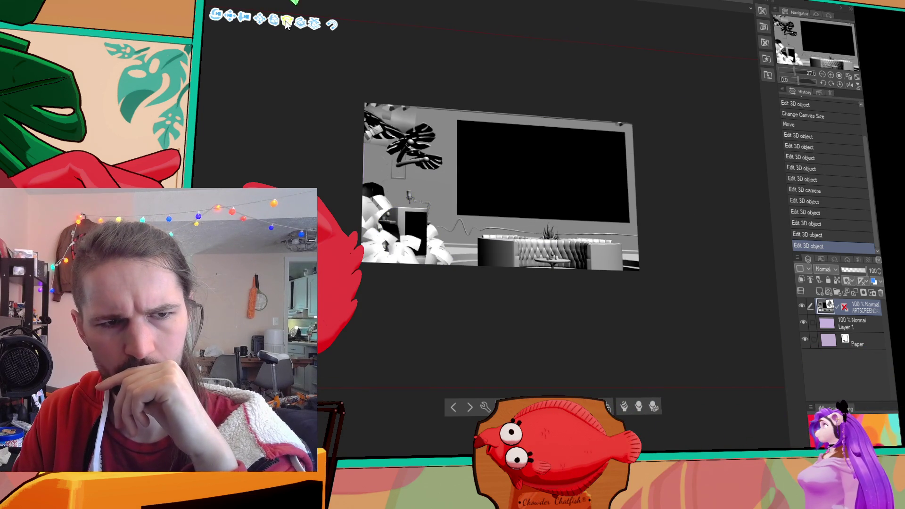
mouse_move(249, 22)
mouse_down()
mouse_move(256, 33)
mouse_move(255, 25)
mouse_up()
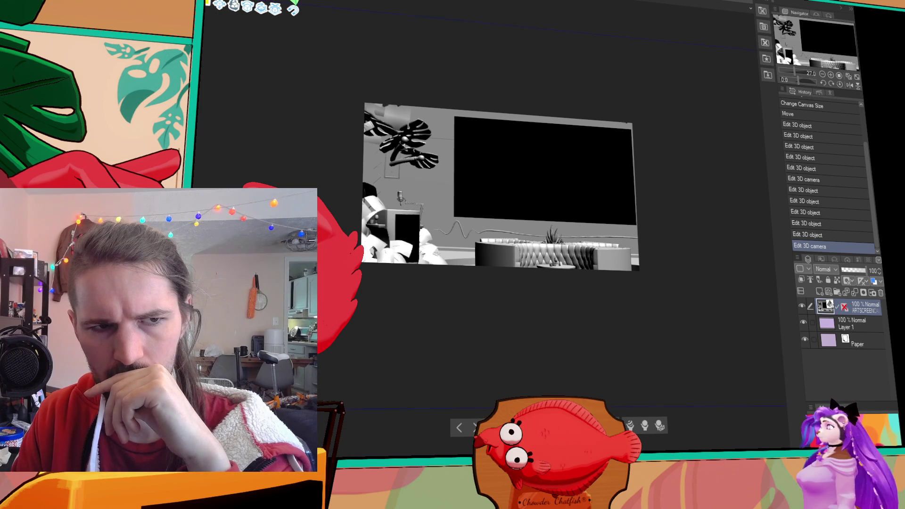
Shift the 3D camera slightly to reframe the room, undoing and redoing a stray edit.
click(252, 14)
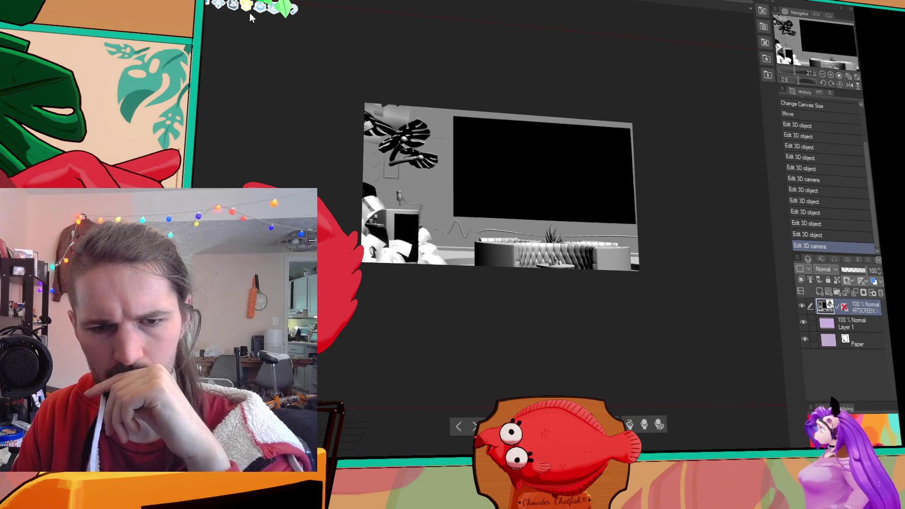
key(ctrl+z)
drag(232, 12, 232, 11)
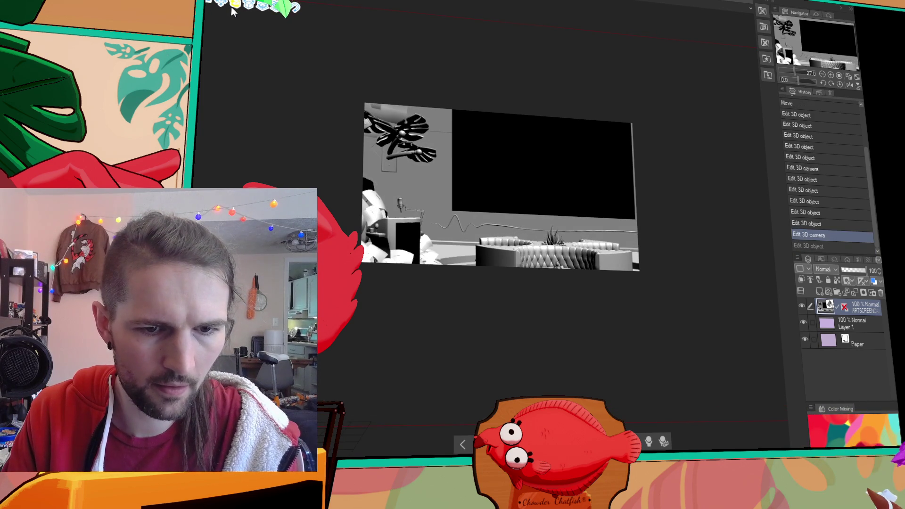
key(ctrl+y)
drag(232, 10, 234, 10)
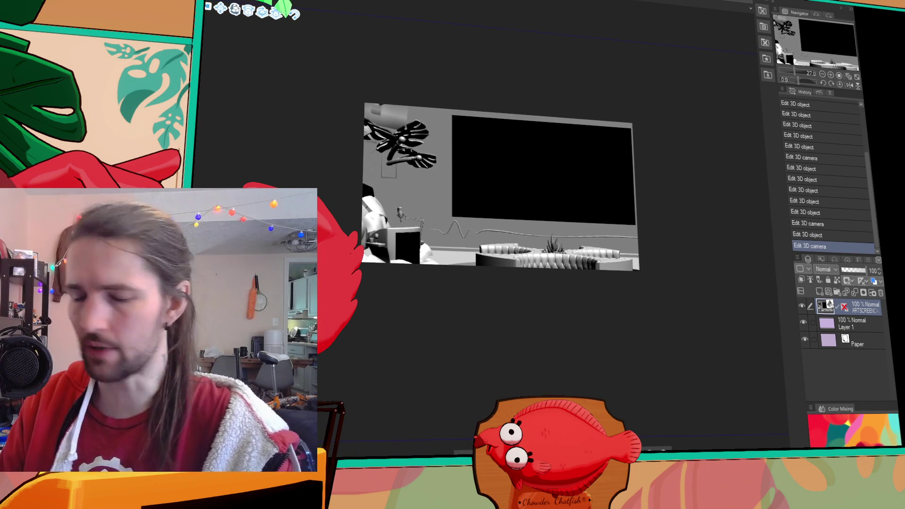
Zoom in with the Navigator and bring the left side of the room into view, undoing a stray scene move.
click(831, 75)
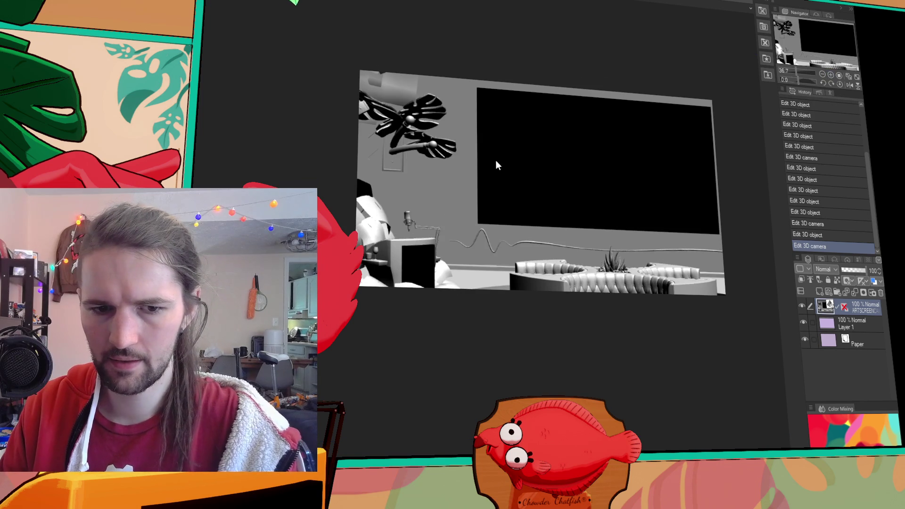
scroll(496, 163, up, 1)
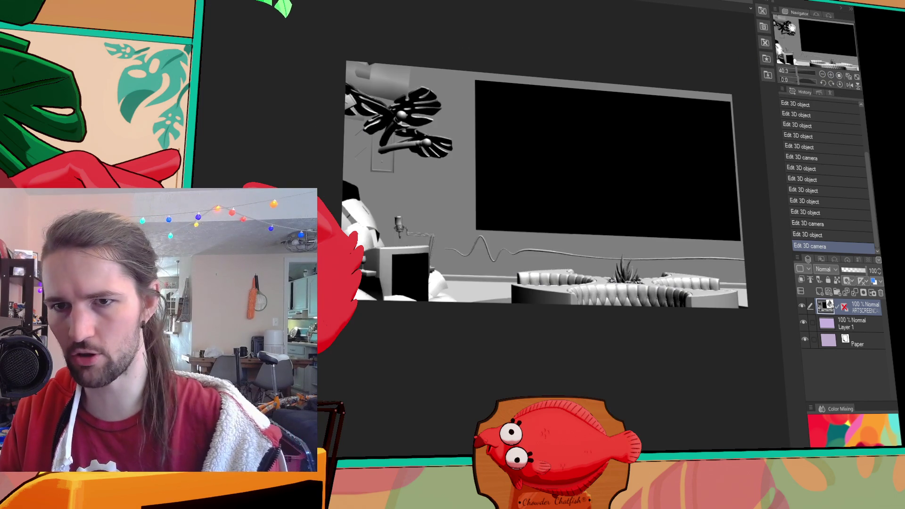
drag(792, 28, 823, 45)
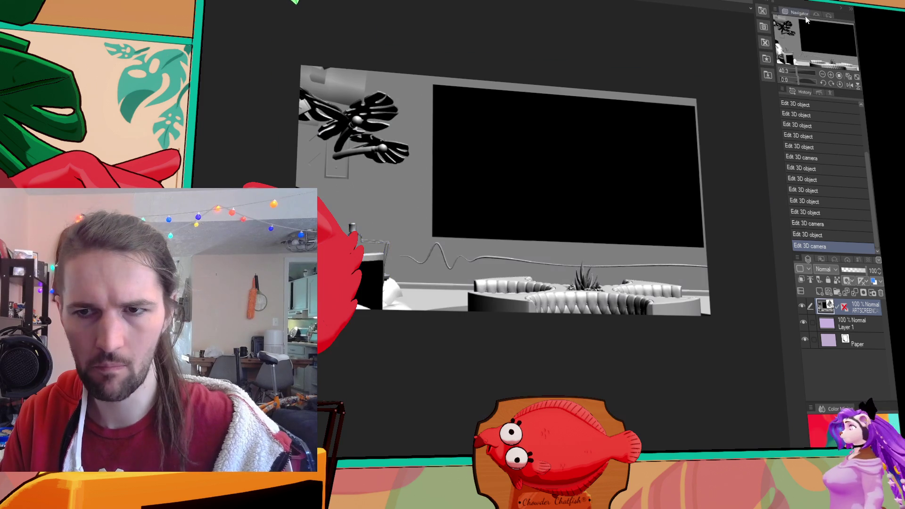
drag(803, 44, 804, 53)
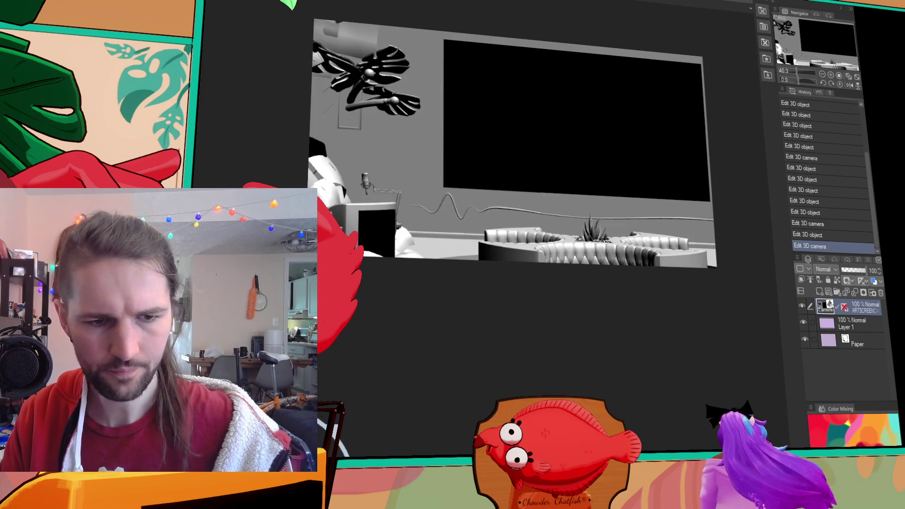
drag(542, 358, 510, 356)
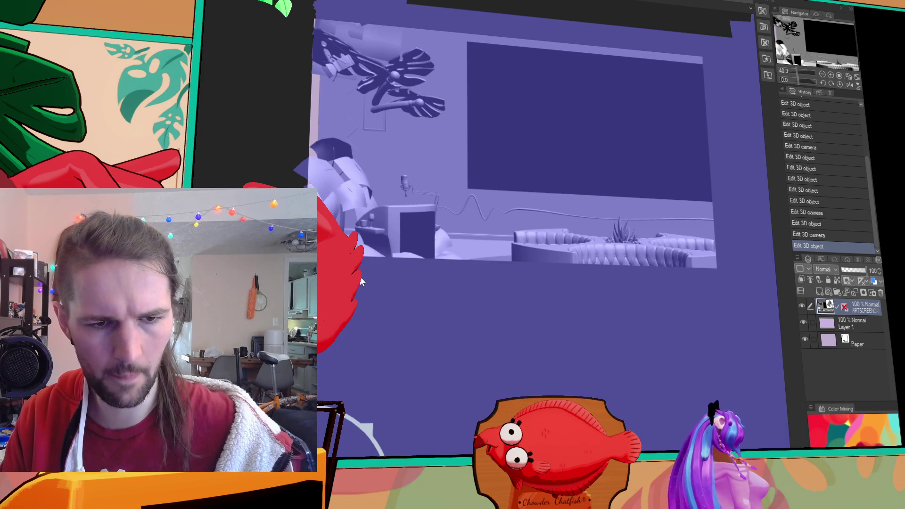
key(ctrl+z)
click(367, 232)
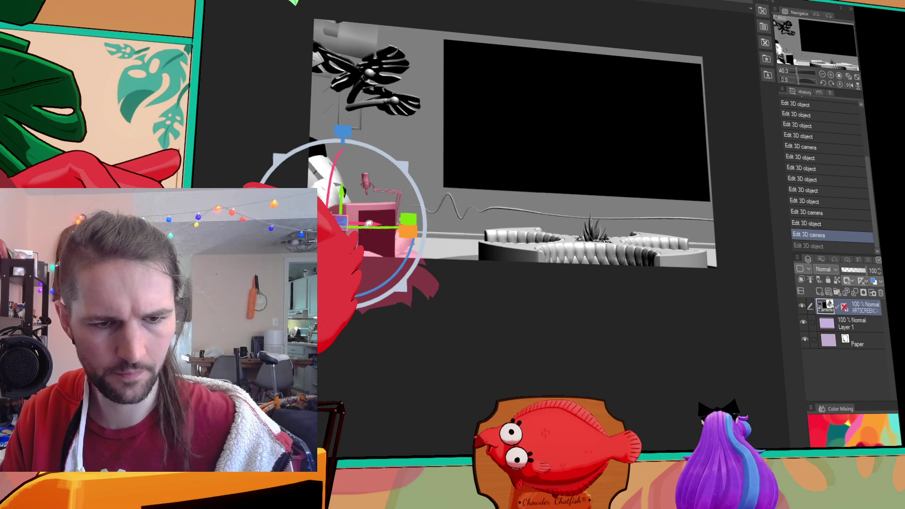
Drag the desk with monitor and microphone right and up beside the sofa, then deselect it.
mouse_move(374, 220)
mouse_down()
mouse_move(395, 225)
mouse_move(358, 232)
mouse_up()
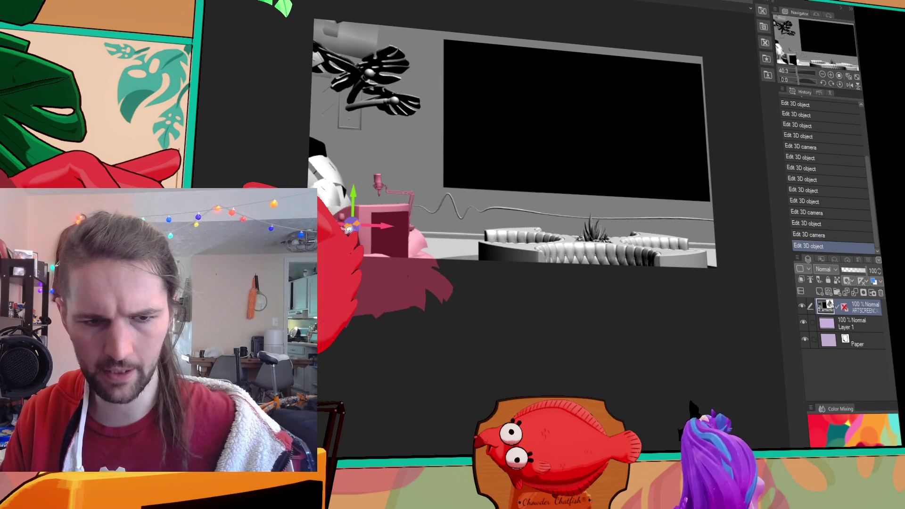
mouse_move(356, 231)
mouse_down()
mouse_move(379, 239)
mouse_move(372, 246)
mouse_up()
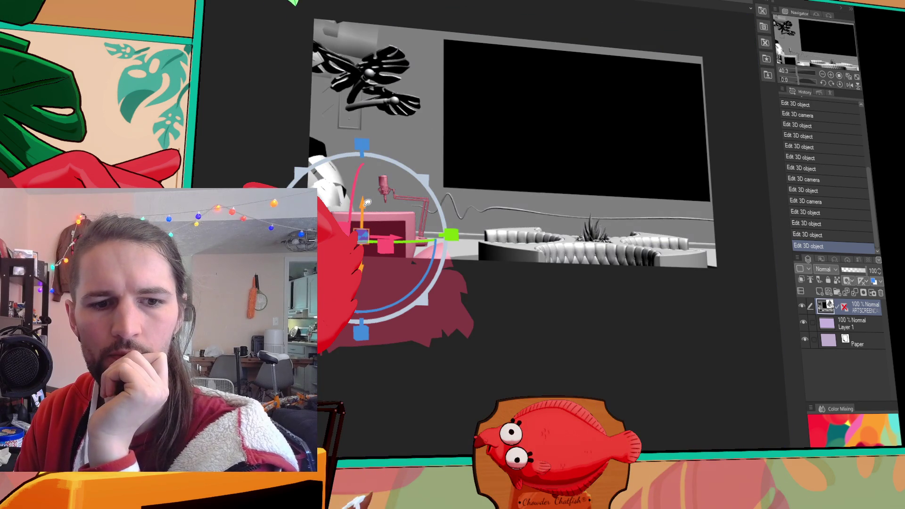
mouse_move(367, 202)
mouse_down()
mouse_move(371, 184)
mouse_move(362, 189)
mouse_up()
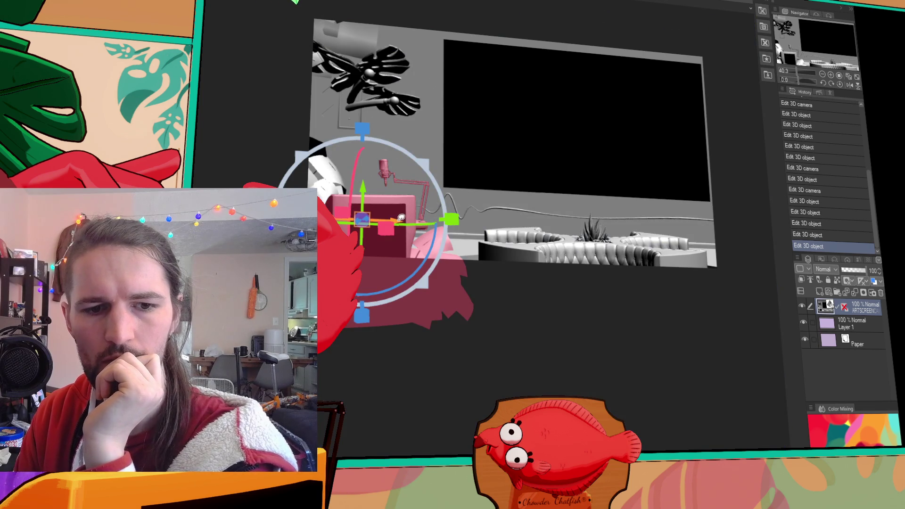
drag(400, 221, 406, 218)
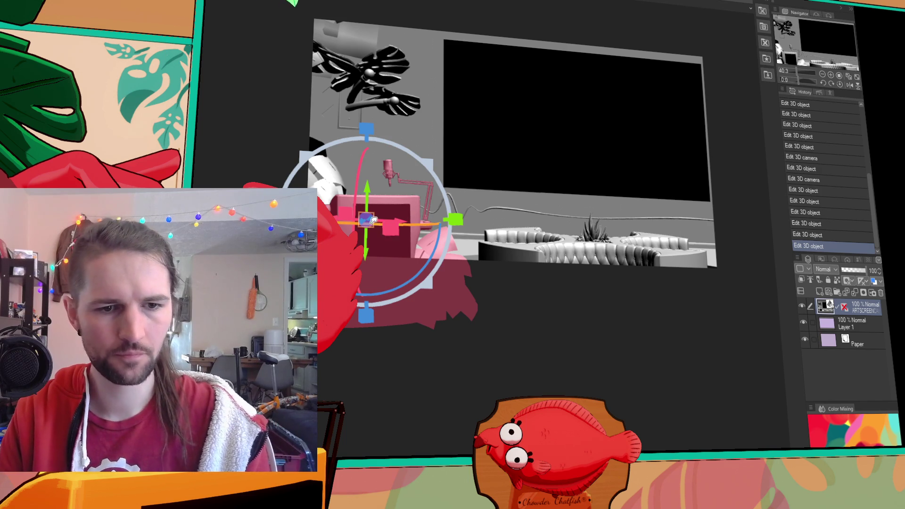
drag(367, 220, 366, 218)
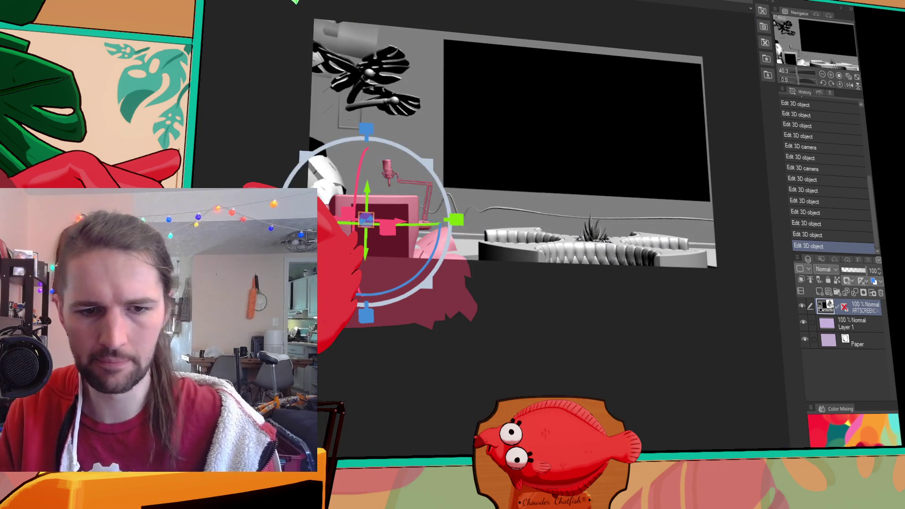
click(313, 158)
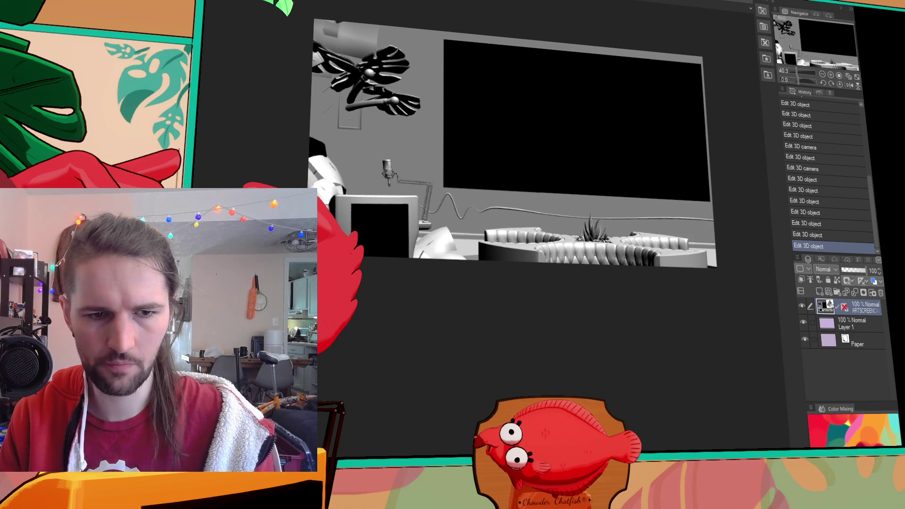
click(323, 185)
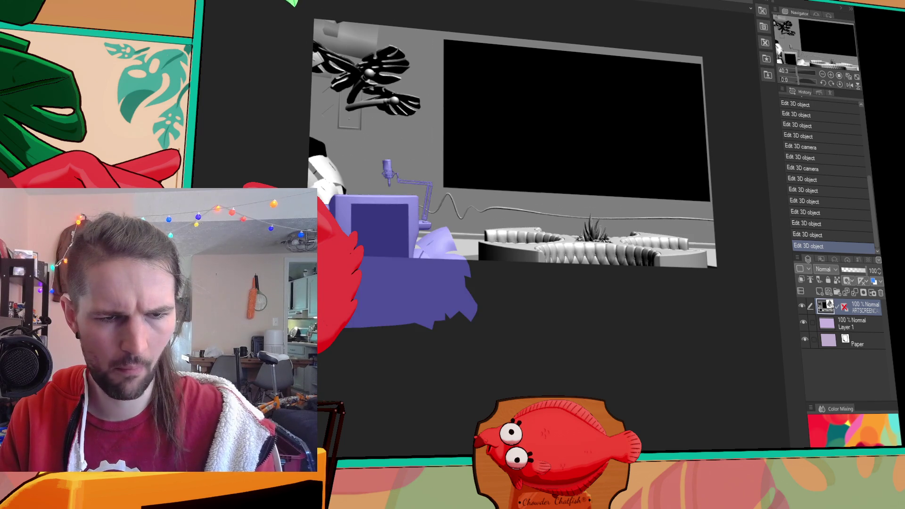
Deselect the 3D objects in the room scene.
click(310, 185)
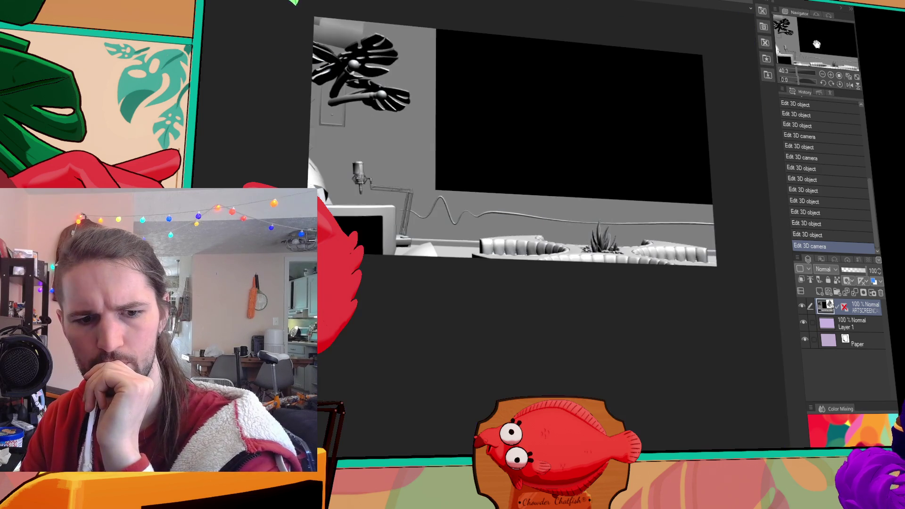
Shift the room view up and right, undo it, then adjust the canvas view and top-left leaf plant.
mouse_move(401, 493)
mouse_down()
mouse_move(415, 441)
mouse_move(438, 441)
mouse_up()
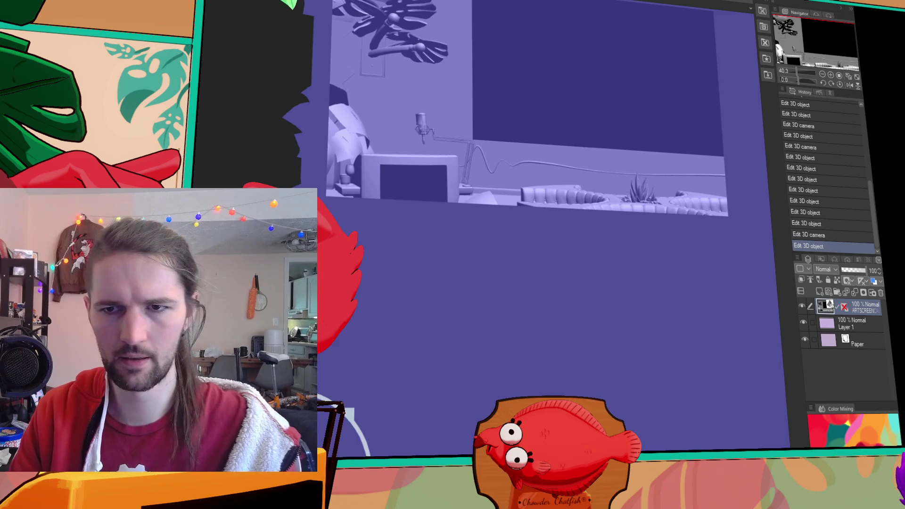
key(ctrl+z)
drag(824, 31, 822, 26)
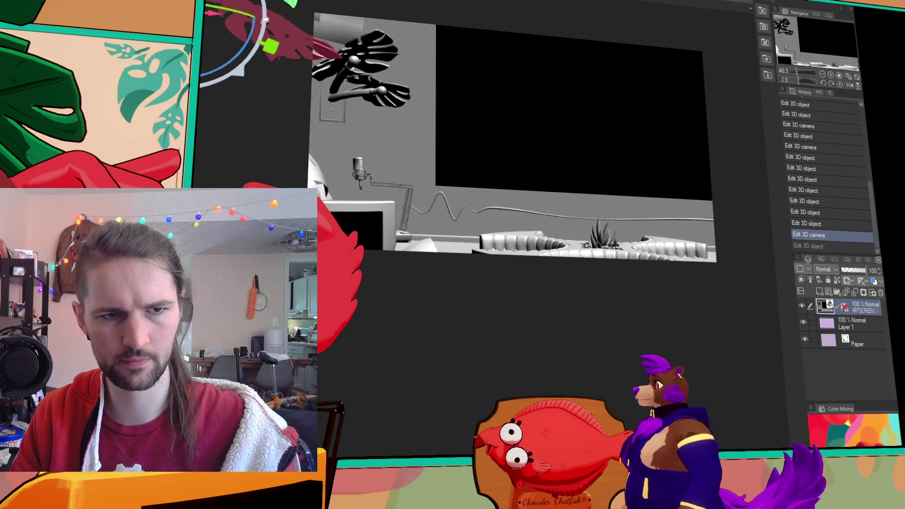
drag(271, 14, 216, 16)
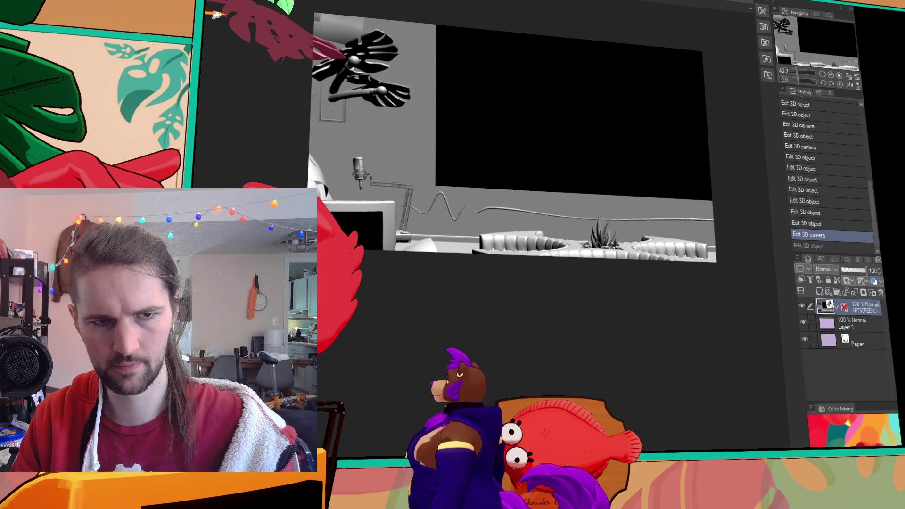
Slide the desk-and-microphone model to the right, then undo that adjustment.
click(632, 273)
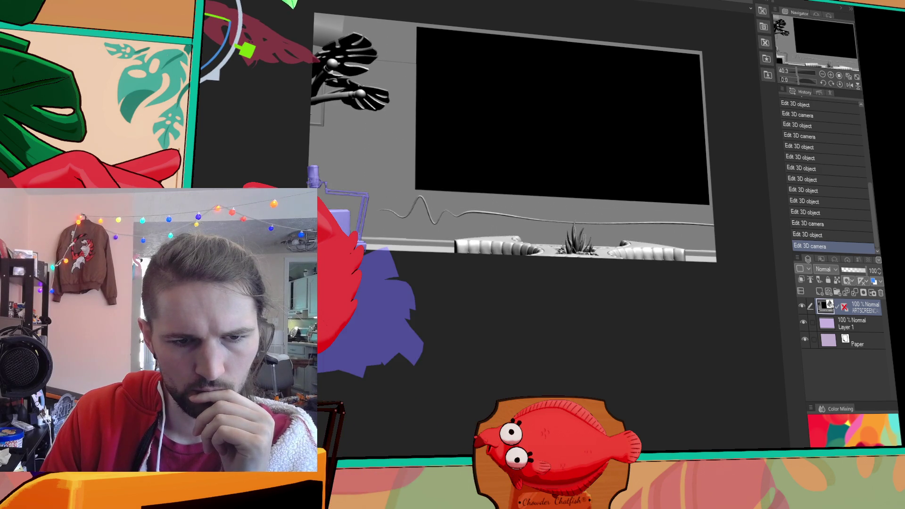
drag(344, 235, 384, 239)
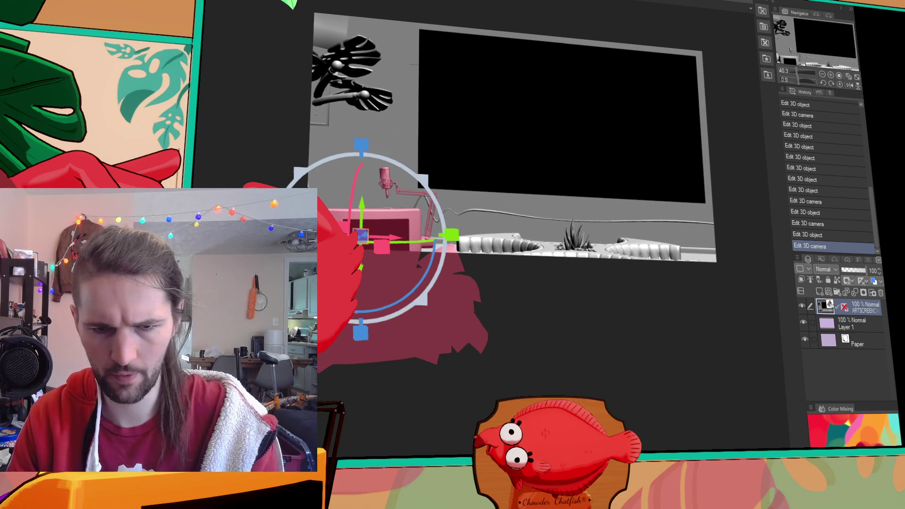
key(ctrl+z)
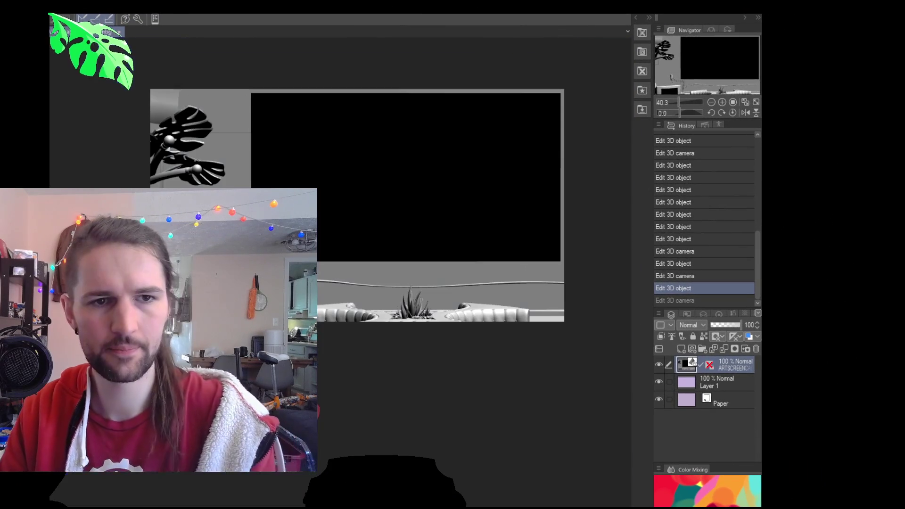
Hide the side panels with Tab and raise the couch model slightly.
mouse_move(173, 296)
mouse_down()
mouse_move(341, 297)
mouse_move(338, 322)
mouse_up()
key(Tab)
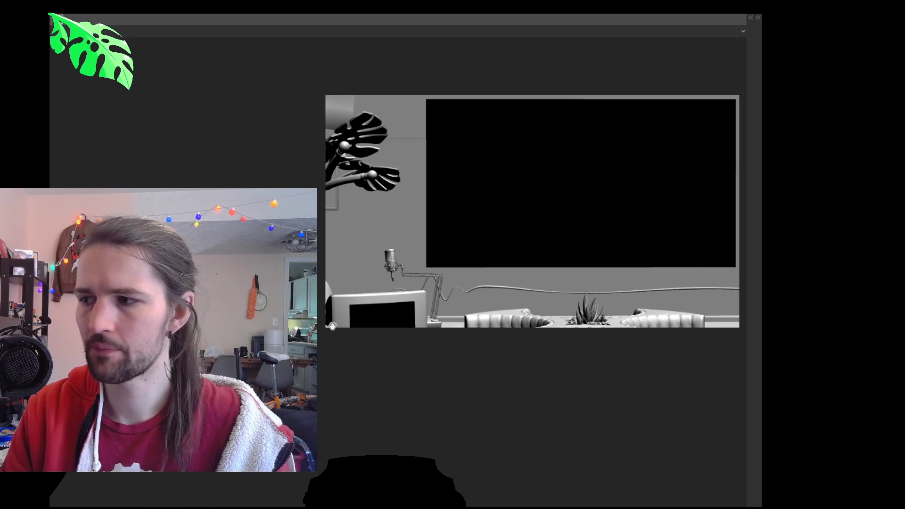
click(332, 326)
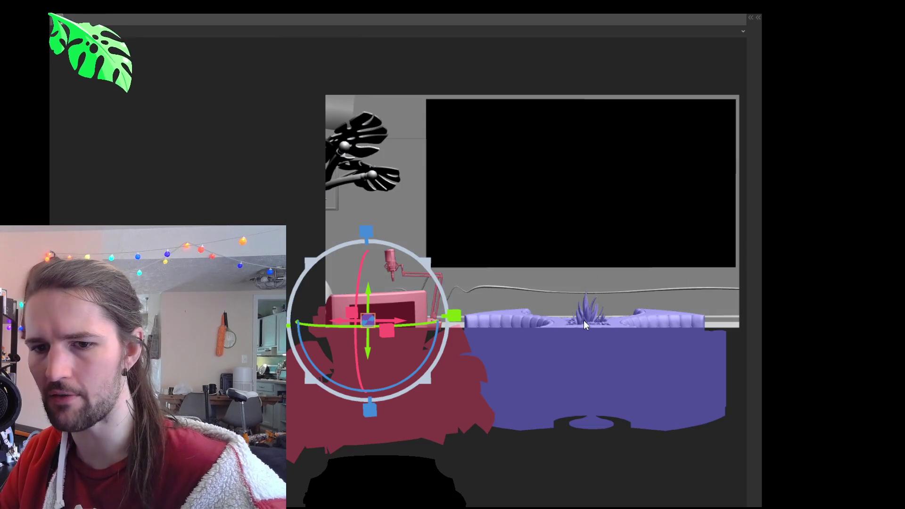
click(586, 345)
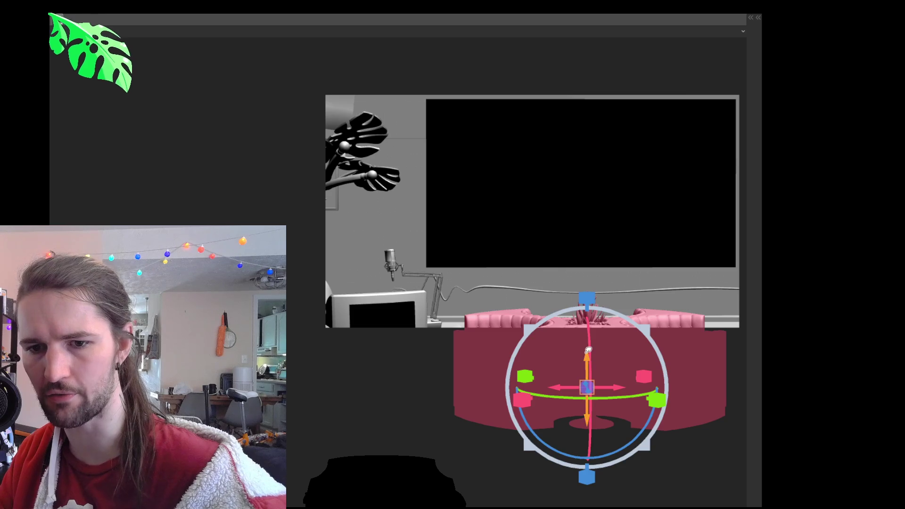
drag(588, 359, 588, 349)
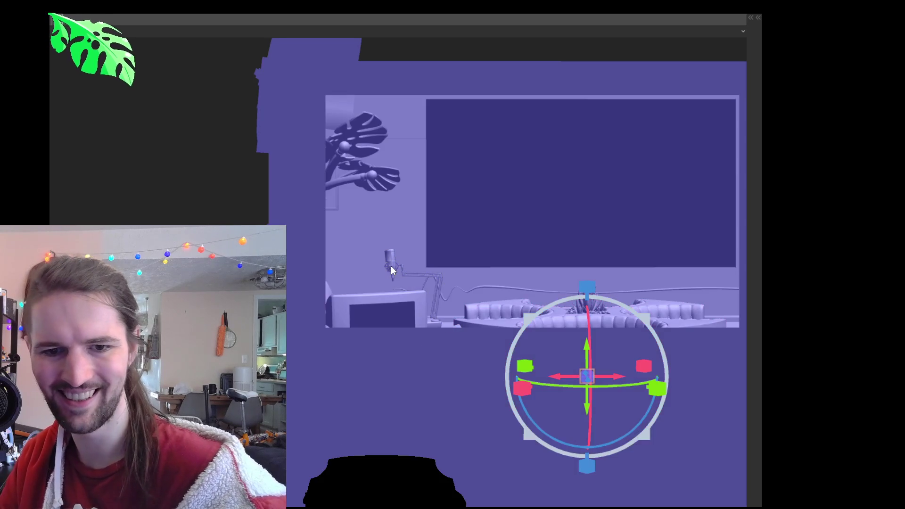
Shift the desk-and-microphone model slightly right and raise it higher.
click(391, 267)
drag(401, 319, 408, 320)
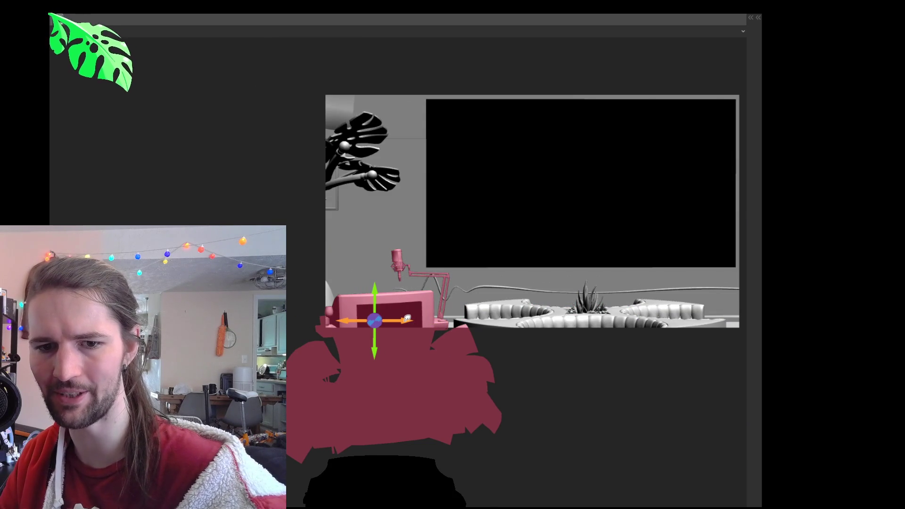
drag(377, 293, 375, 260)
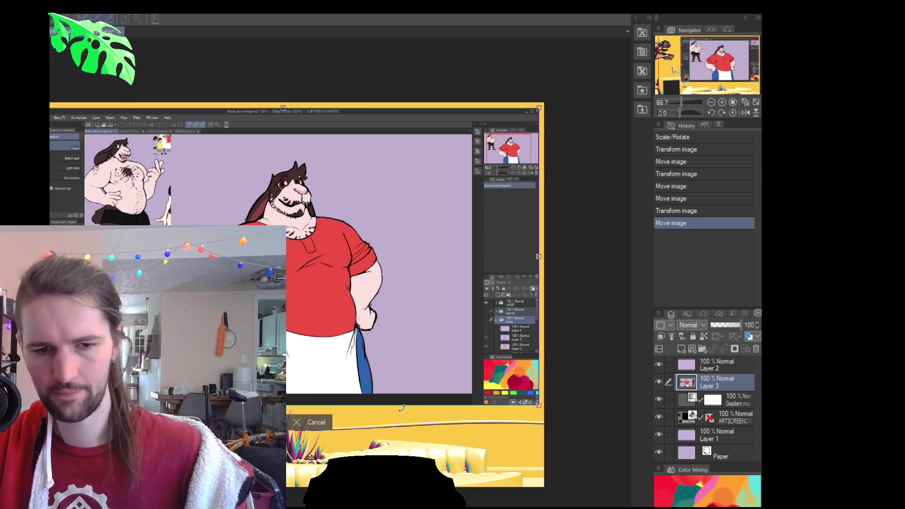
Commit the scaled character artwork, select Layer 2, and redo the undone pen stroke.
key(Return)
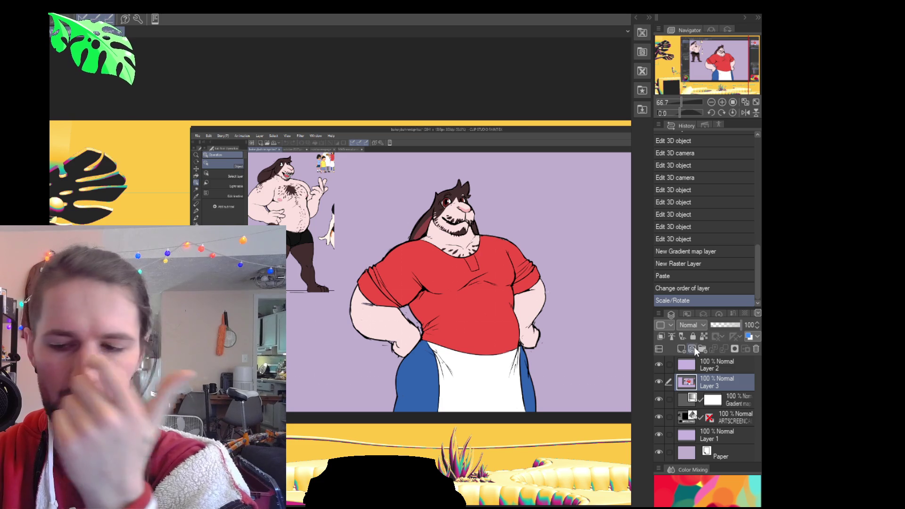
click(732, 367)
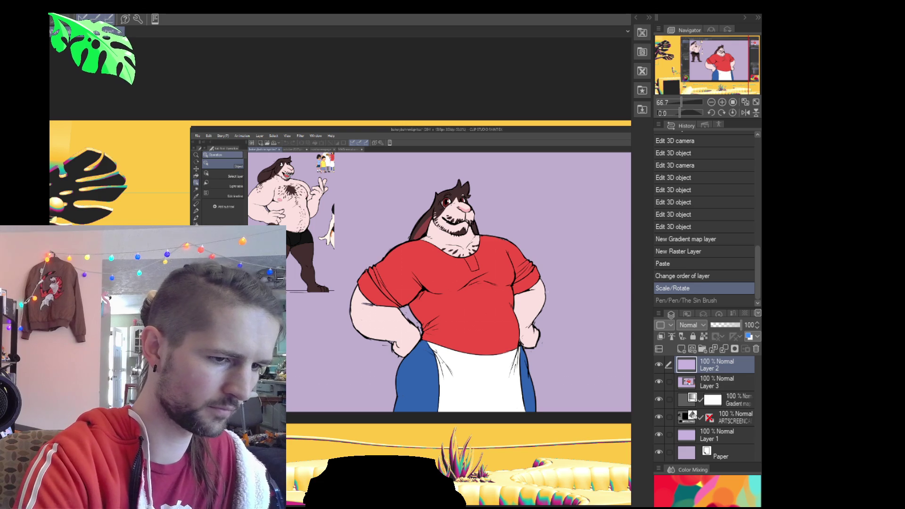
key(ctrl+y)
Toggle the first pen stroke off and on to compare, then restore it.
key(ctrl+z)
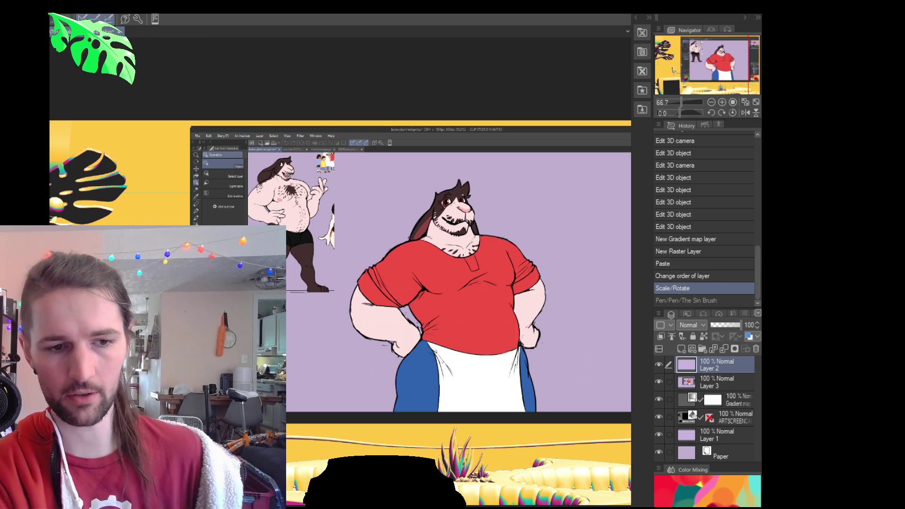
key(ctrl+y)
key(ctrl+z)
key(ctrl+y)
key(ctrl+z)
key(ctrl+y)
key(ctrl+z)
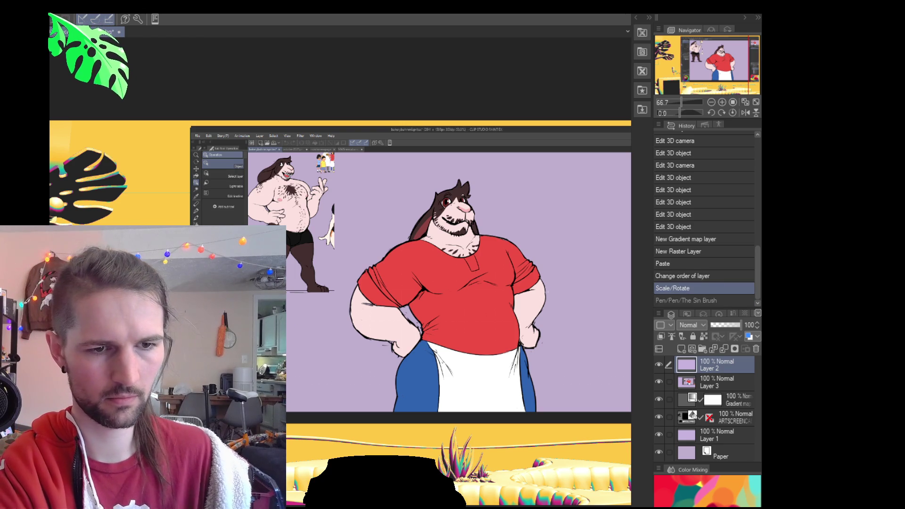
key(ctrl+y)
key(ctrl+y)
Step forward through the next undone pen strokes, checking each one.
key(ctrl+y)
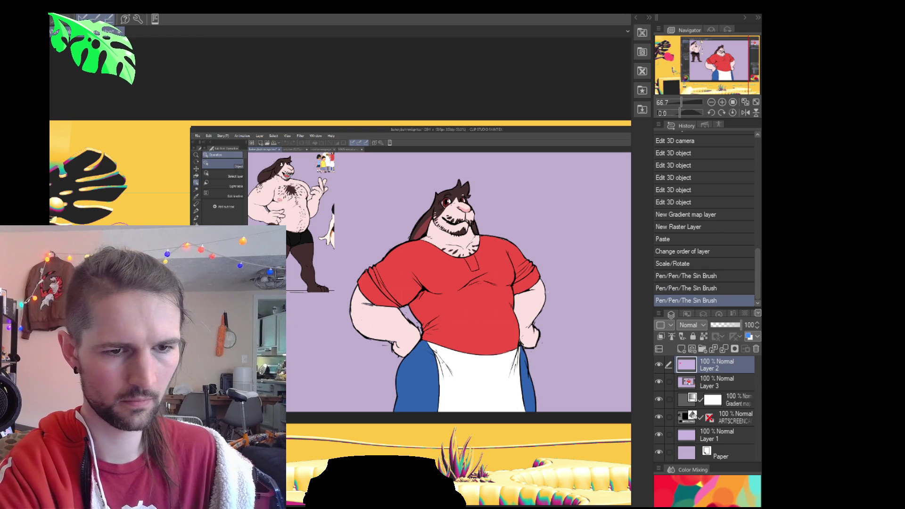
key(ctrl+y)
key(ctrl+z)
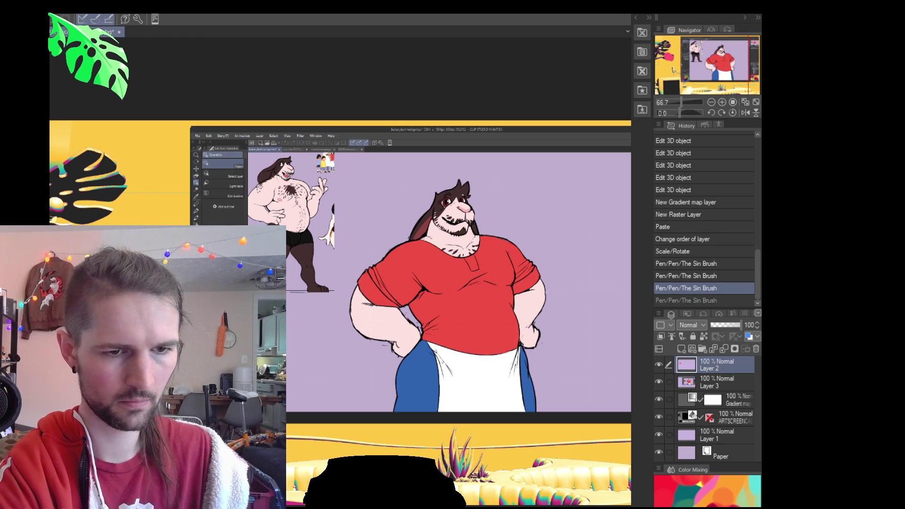
key(ctrl+y)
key(ctrl+z)
key(ctrl+y)
key(ctrl+y)
key(ctrl+y)
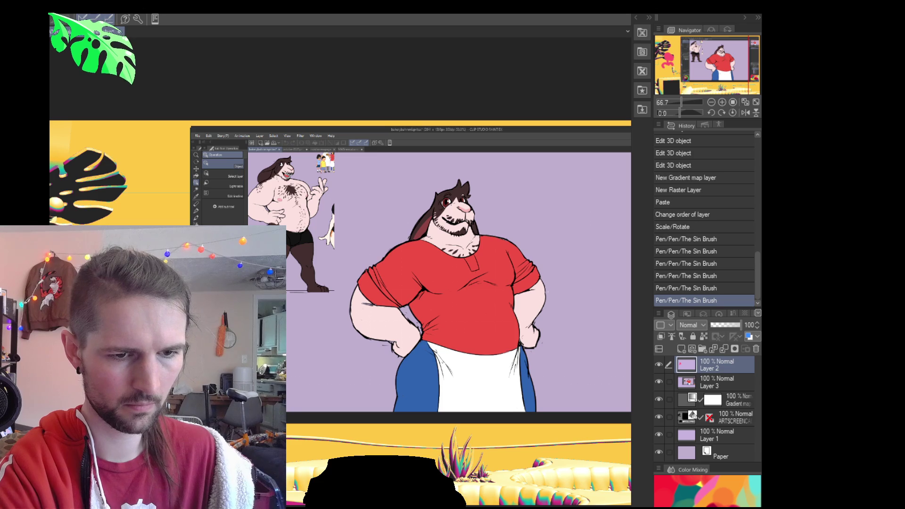
key(ctrl+y)
Redo the remaining pen and eraser strokes on Layer 2 and nudge the view right.
key(ctrl+y)
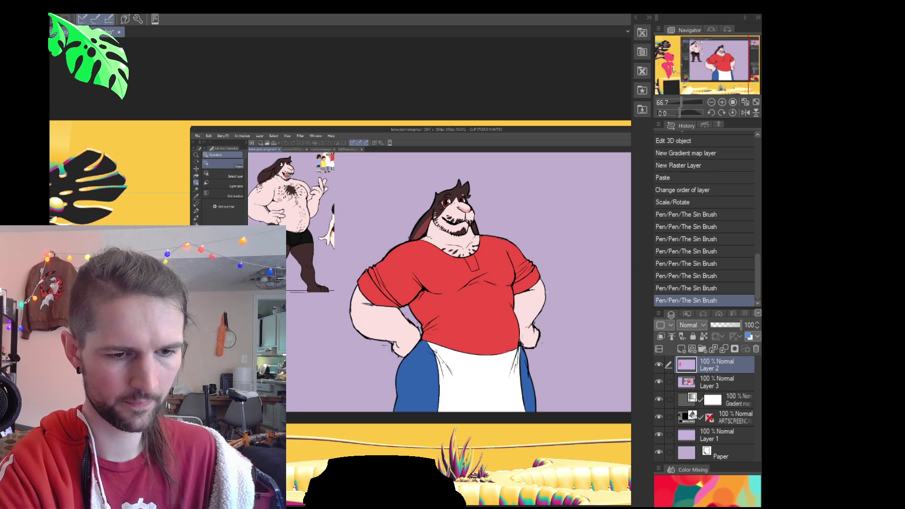
key(ctrl+y)
key(ctrl+y)
key(ctrl+y)
key(ctrl+y)
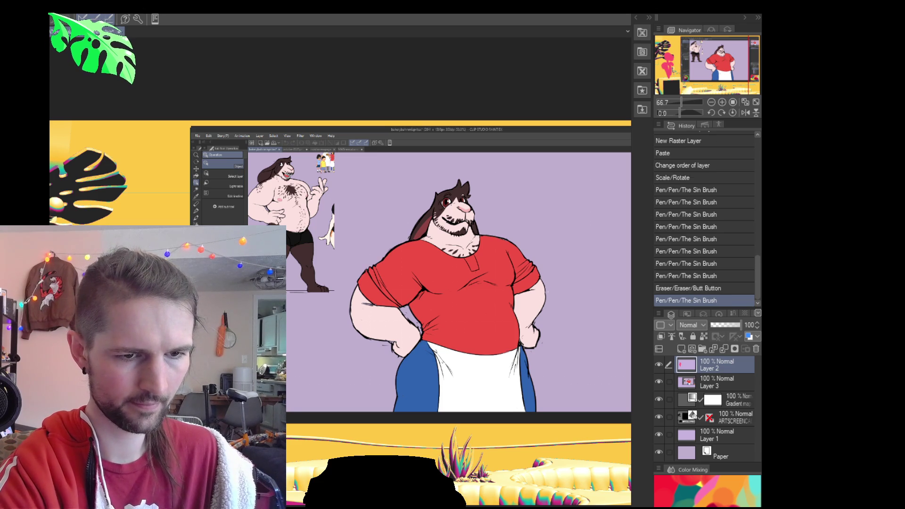
key(ctrl+y)
key(ctrl+y)
key(ctrl+y)
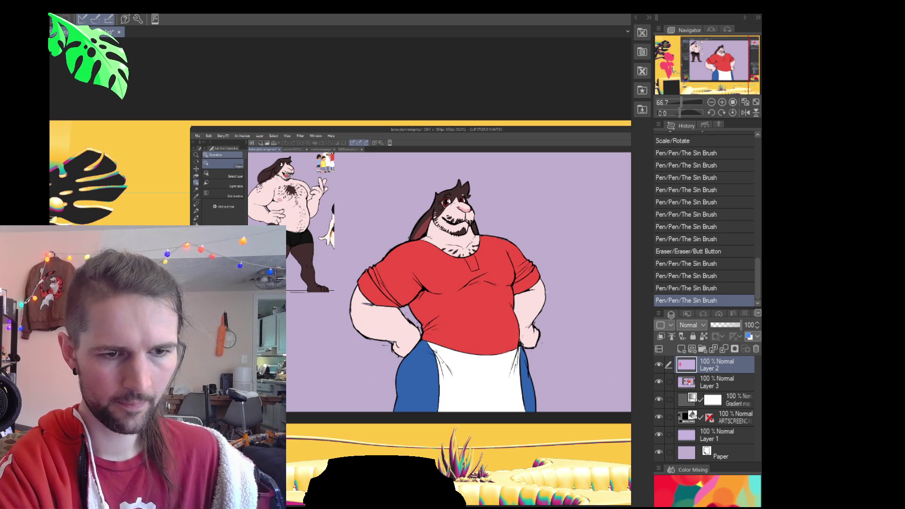
key(ctrl+y)
key(ctrl+y)
key(ctrl+y)
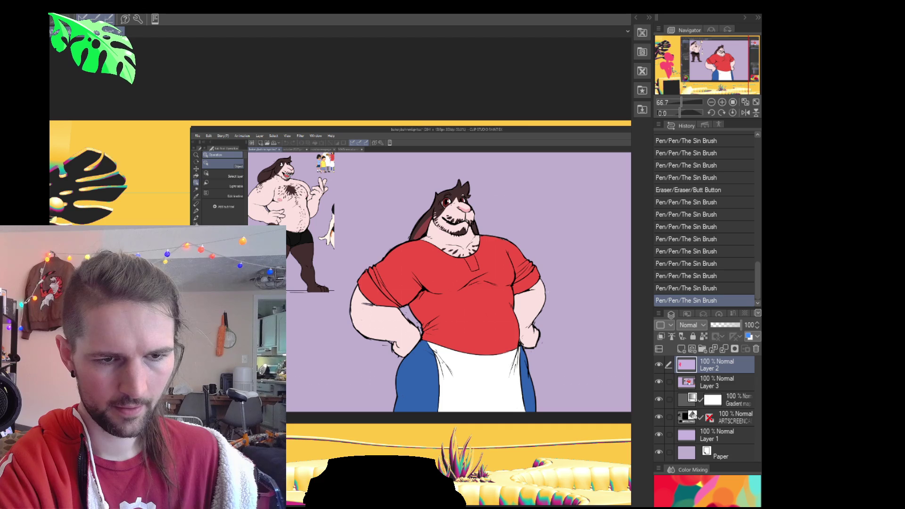
key(ctrl+y)
key(ctrl+y)
key(ctrl+y)
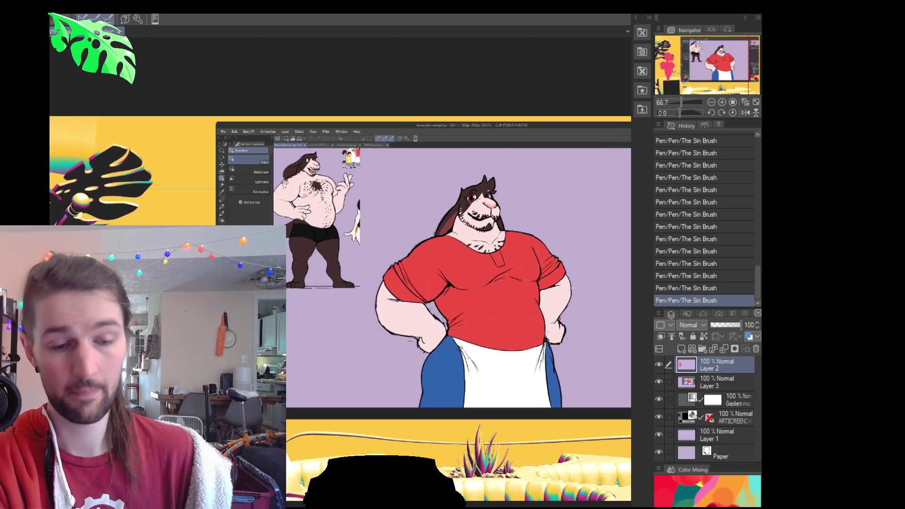
key(ctrl+z)
key(ctrl+y)
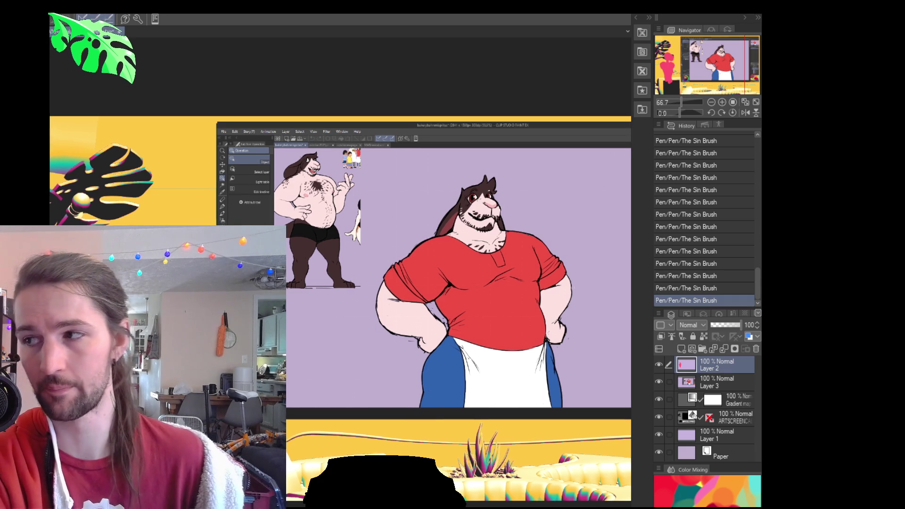
drag(457, 283, 480, 288)
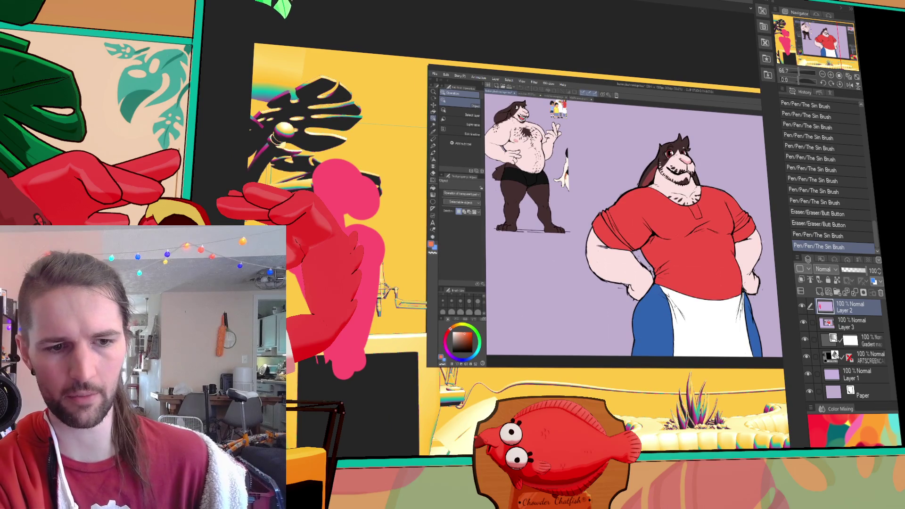
Touch up the linework and add strokes along the pink figure's right side.
drag(670, 264, 674, 268)
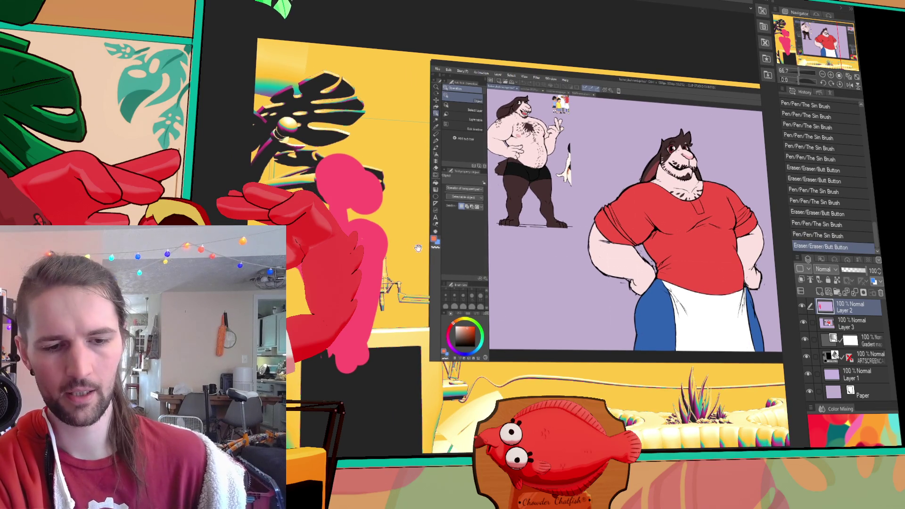
drag(372, 269, 369, 283)
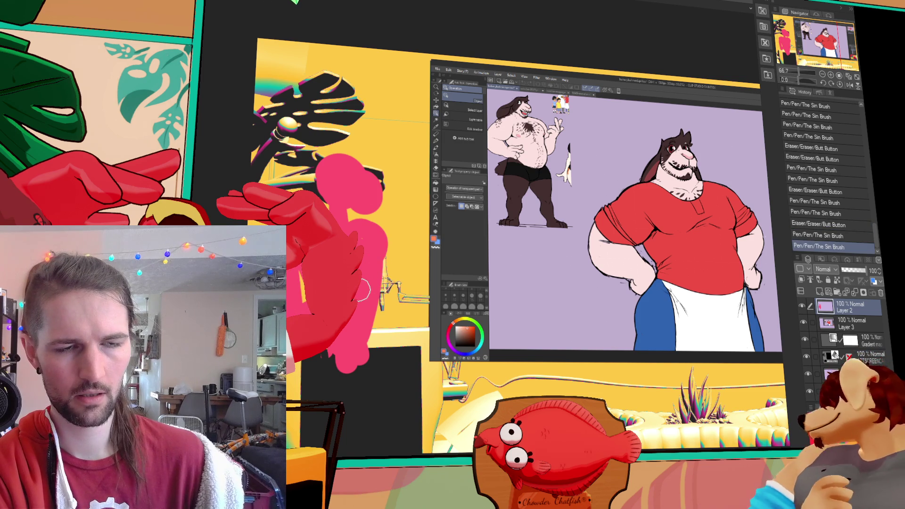
drag(377, 226, 391, 306)
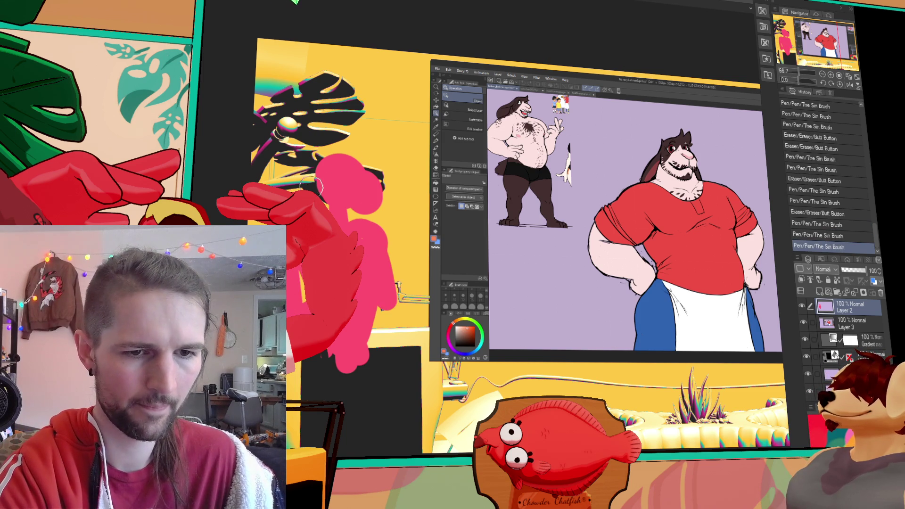
Paint dark eyes with white highlights on the pink figure, undoing misplaced dots.
drag(331, 175, 349, 172)
click(349, 172)
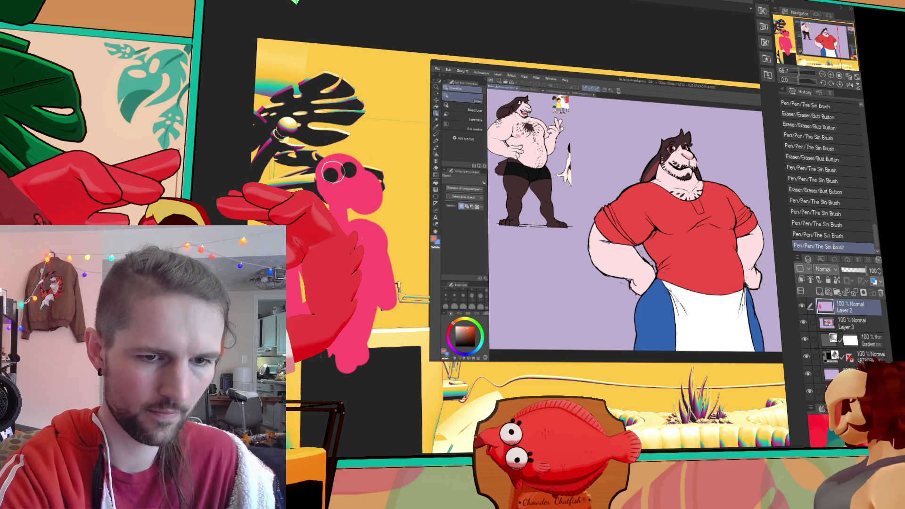
click(332, 176)
click(346, 170)
key(ctrl+z)
click(347, 169)
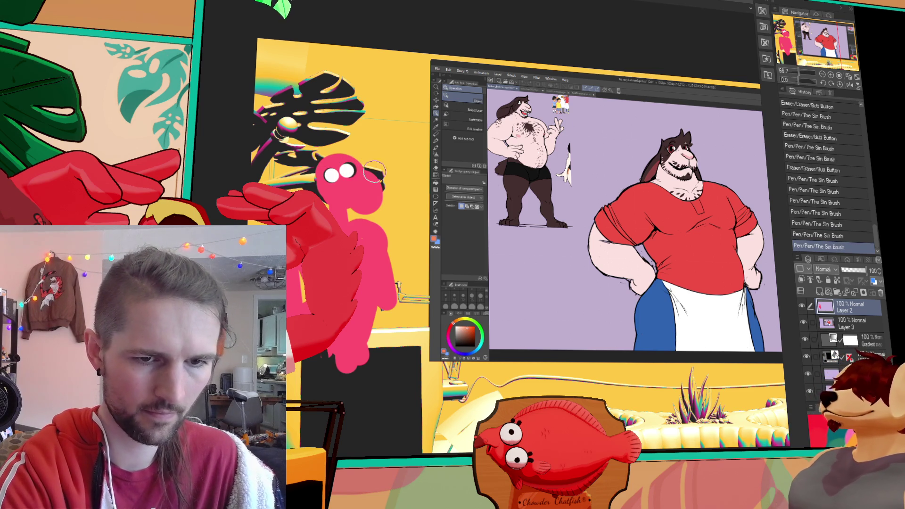
click(311, 181)
key(ctrl+z)
click(320, 185)
Add a pink hair tuft on the head, then try and undo strokes near the figure's lower edge.
mouse_move(330, 172)
mouse_down()
mouse_move(356, 136)
mouse_move(391, 162)
mouse_up()
drag(367, 342, 396, 339)
key(ctrl+z)
mouse_move(330, 346)
mouse_down()
mouse_move(368, 344)
mouse_move(328, 376)
mouse_move(377, 346)
mouse_move(401, 349)
mouse_move(373, 337)
mouse_up()
key(ctrl+z)
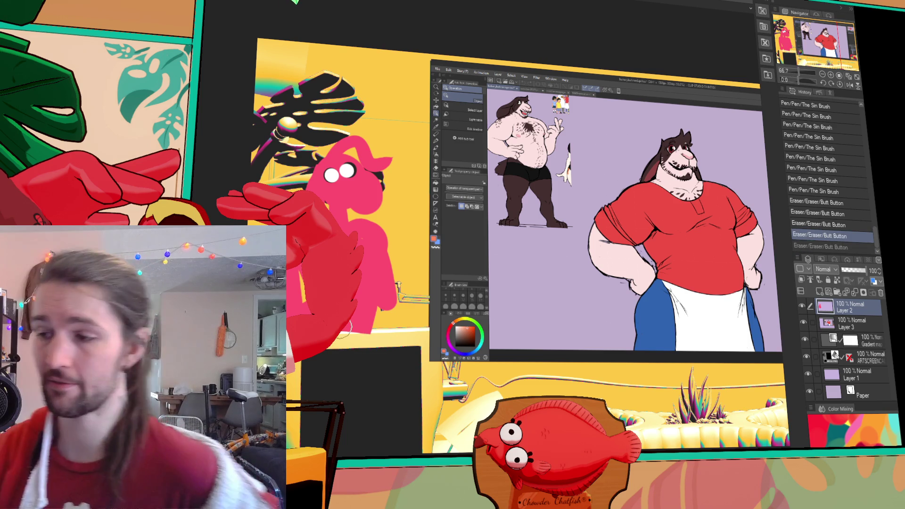
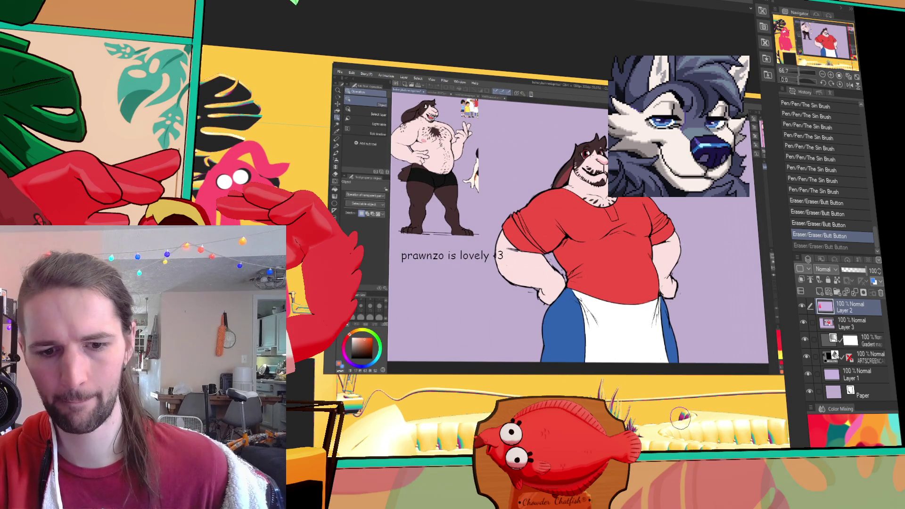
Hide Layer 2, Layer 3 and Gradient map, select the ARTSCREENCAP 3D layer, and zoom out twice.
drag(802, 306, 806, 340)
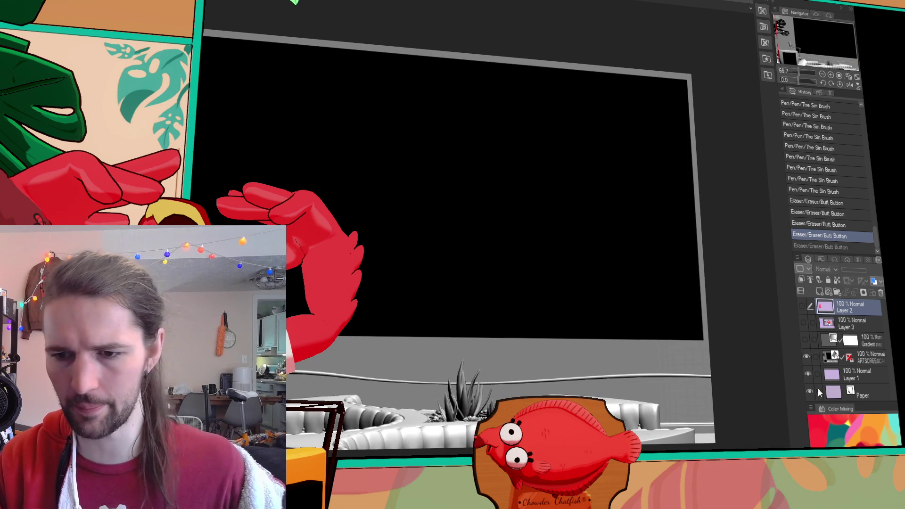
click(868, 354)
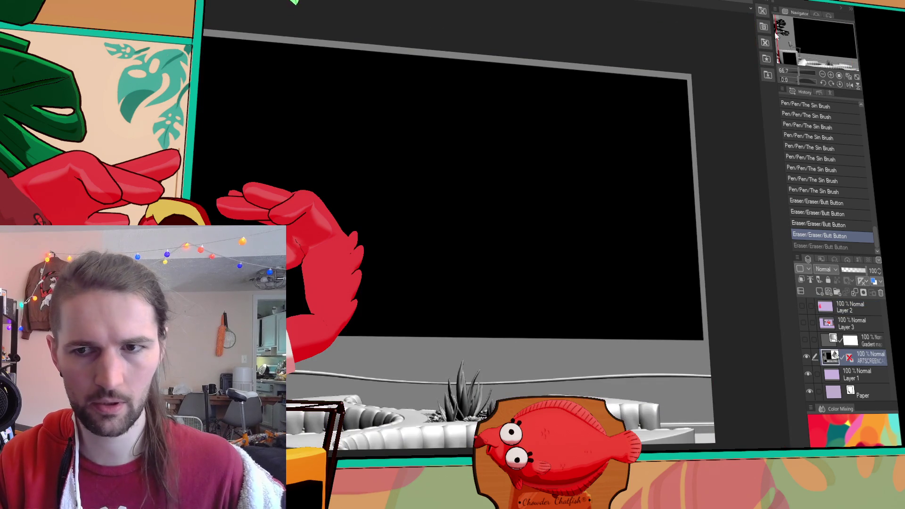
click(822, 75)
click(822, 75)
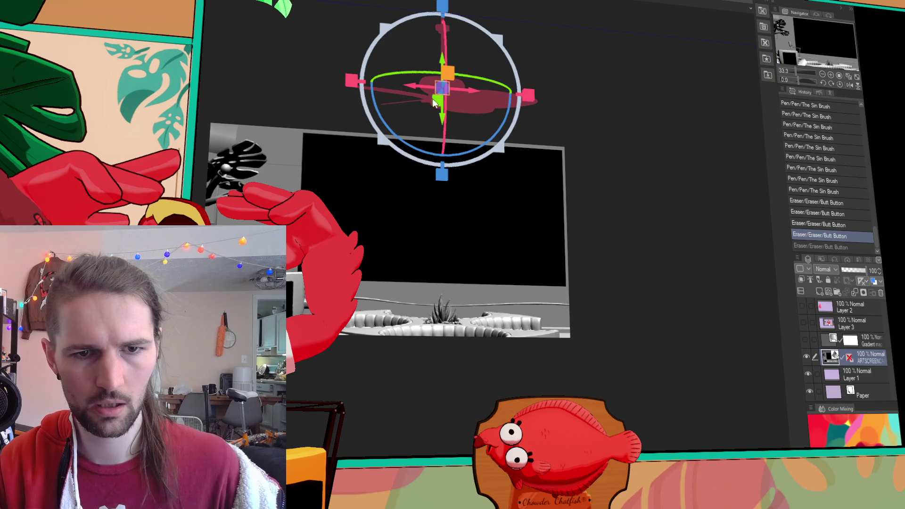
Drag the ceiling fan down and slightly left with its gizmo, then deselect it.
drag(435, 103, 447, 163)
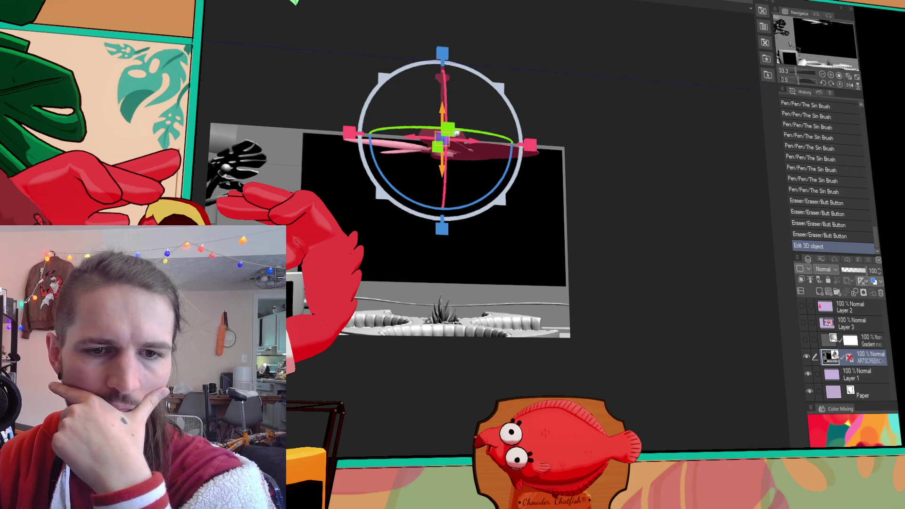
drag(477, 139, 425, 134)
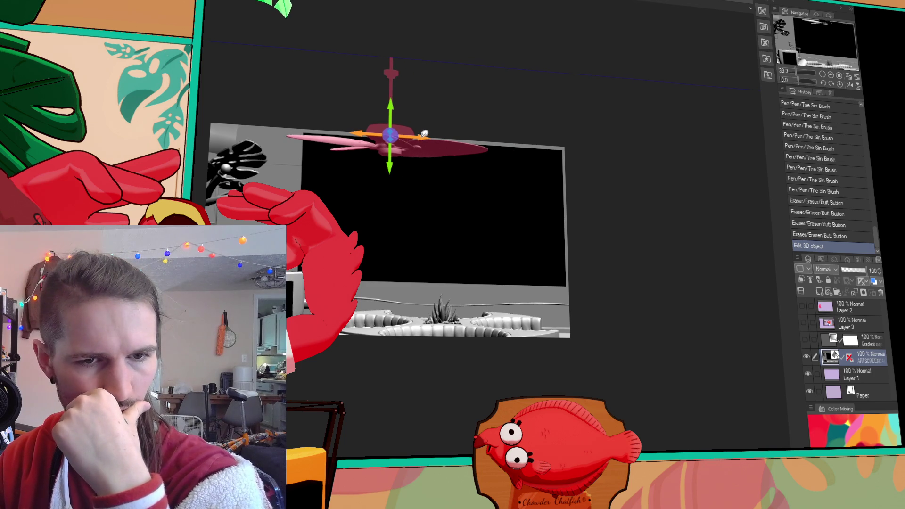
drag(424, 134, 421, 137)
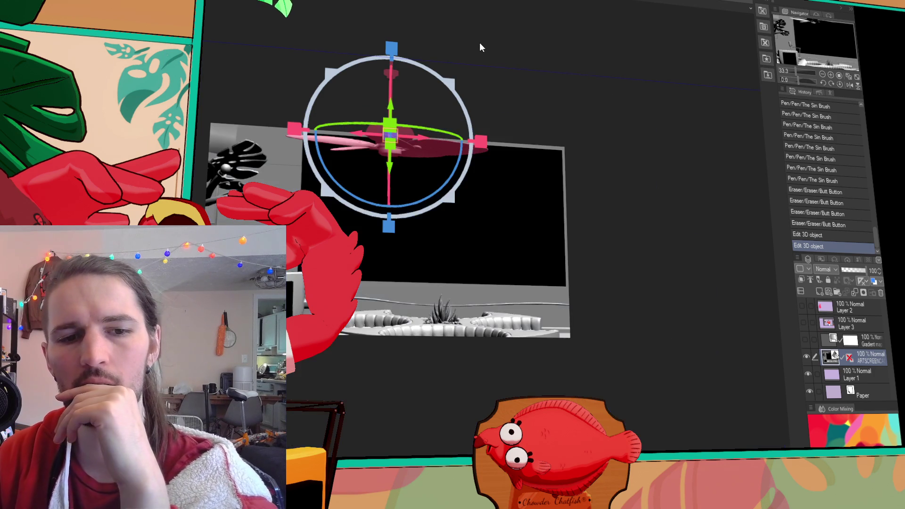
click(501, 42)
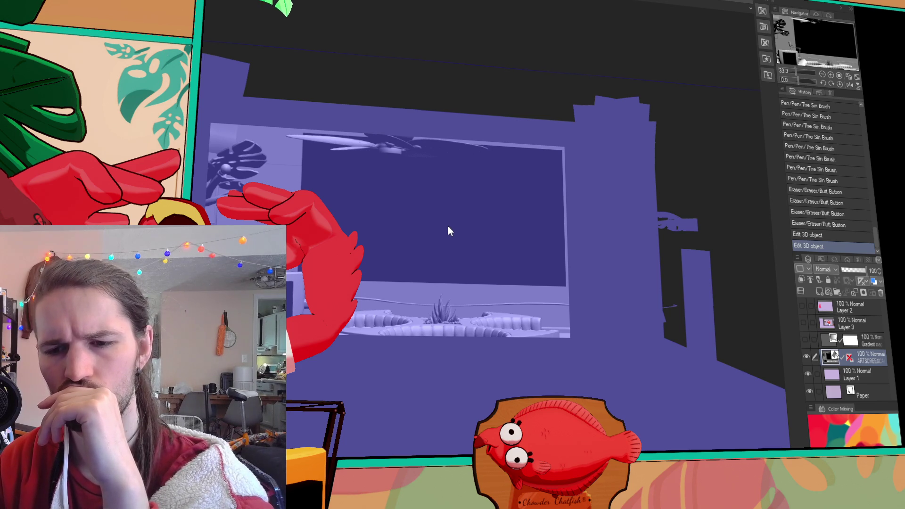
Turn off the purple layer colour preview and switch to the red-shirt, white-apron character illustration.
click(873, 281)
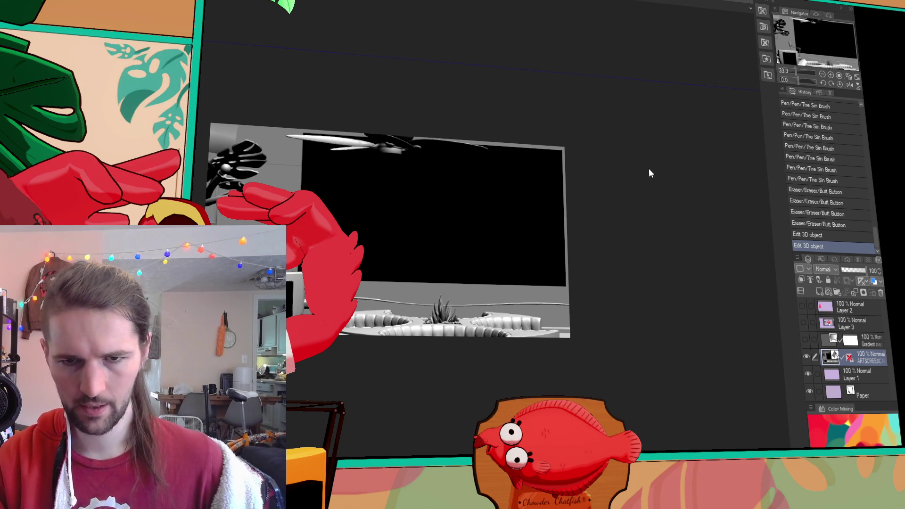
key(ctrl+Tab)
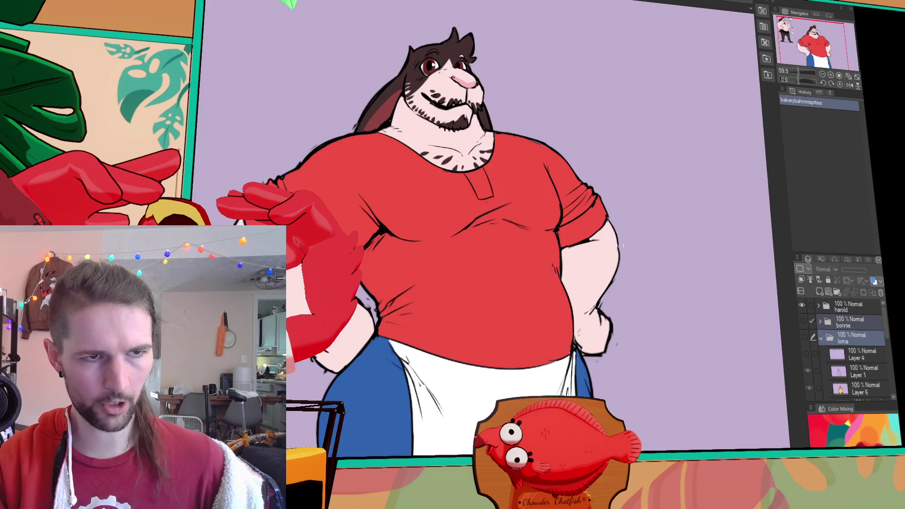
Cycle through the open canvases with Ctrl+Tab, passing the two-lion sketch, toward the 3D room file.
key(ctrl+Tab)
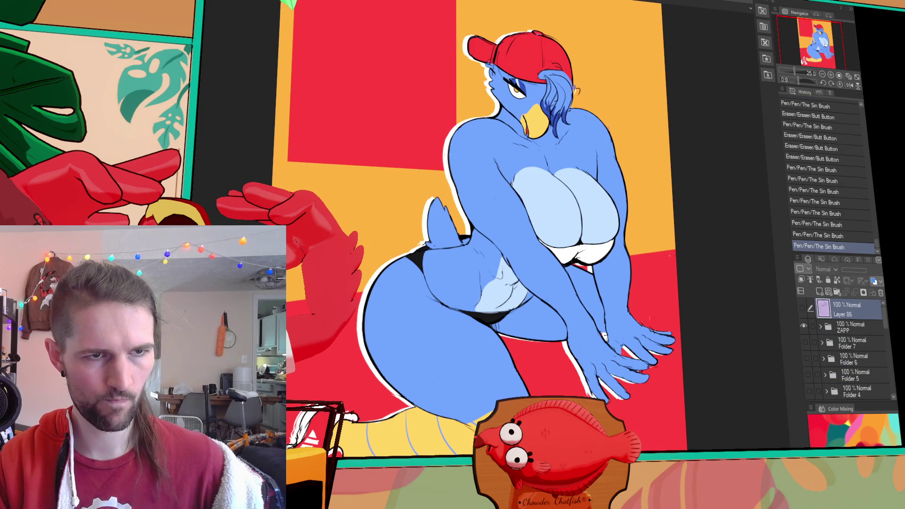
key(ctrl+Tab)
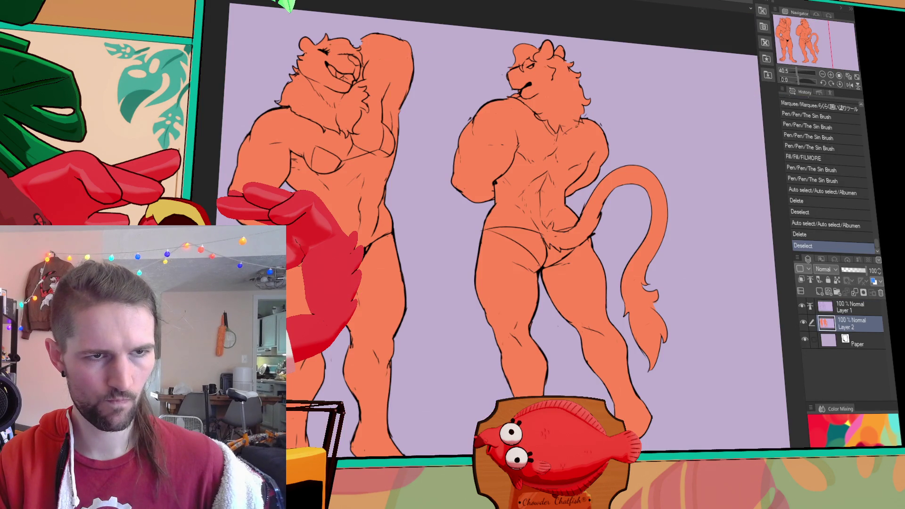
key(ctrl+Tab)
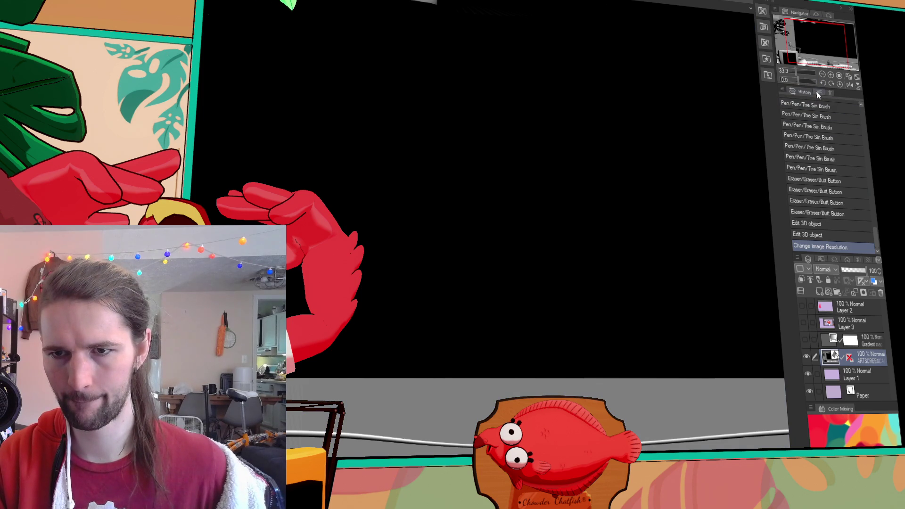
Run the turn-3D-into-lines auto action, turning the room into outline and fill layers.
click(830, 92)
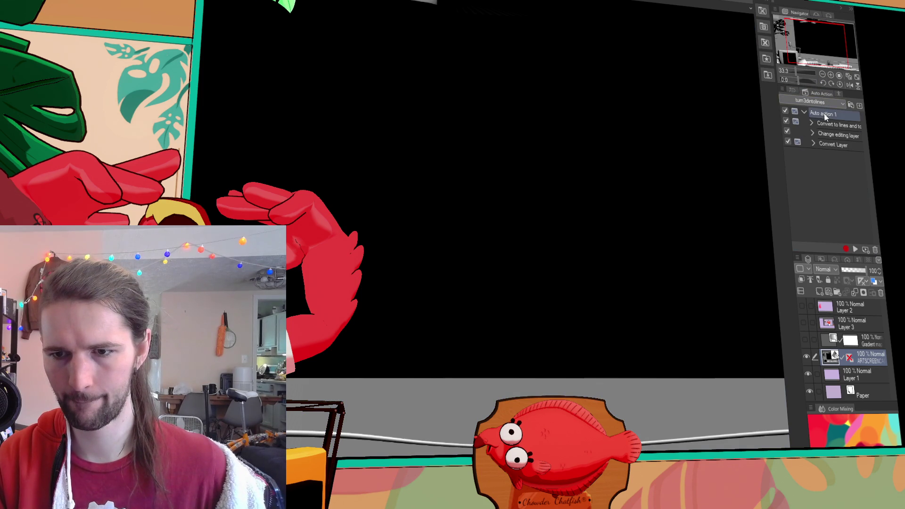
click(855, 249)
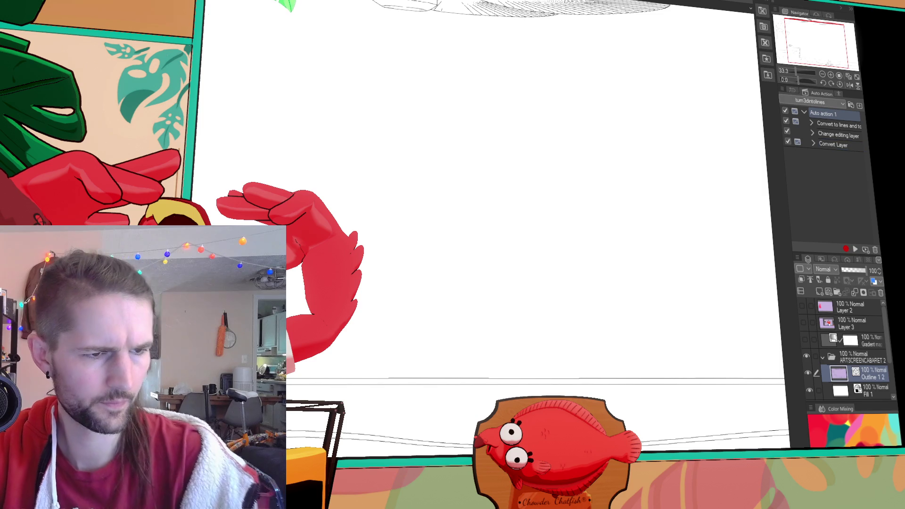
scroll(451, 116, down, 10)
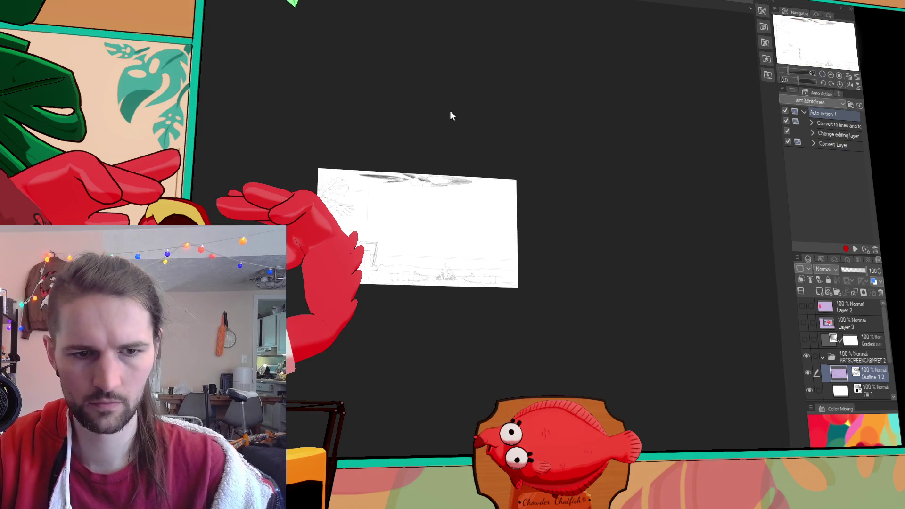
drag(253, 91, 592, 363)
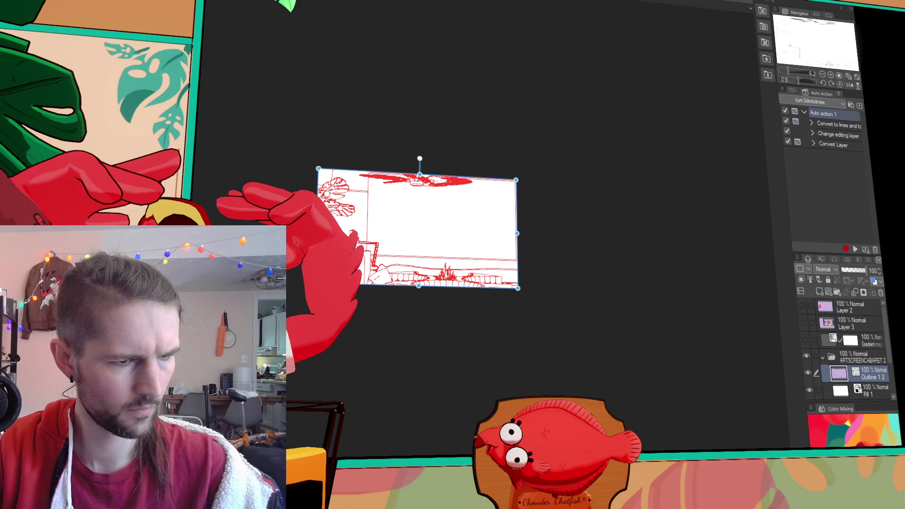
scroll(467, 257, up, 5)
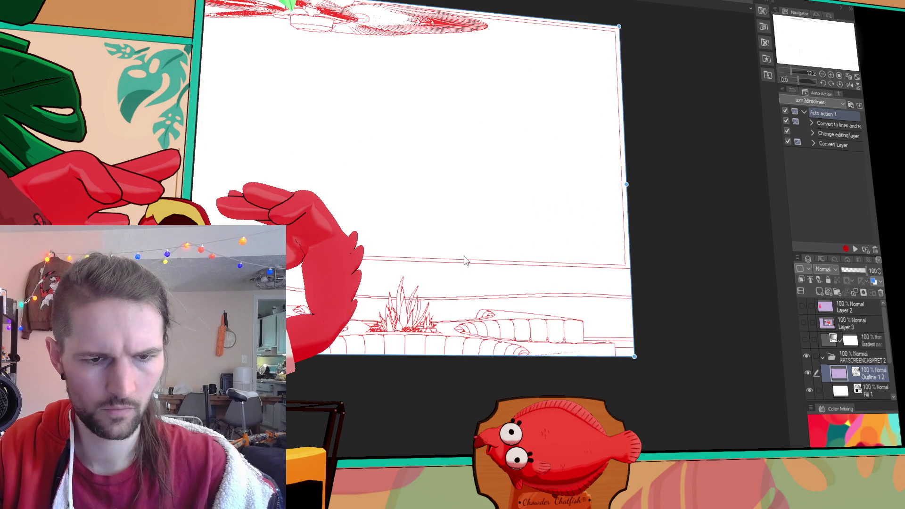
key(Return)
scroll(391, 290, up, 3)
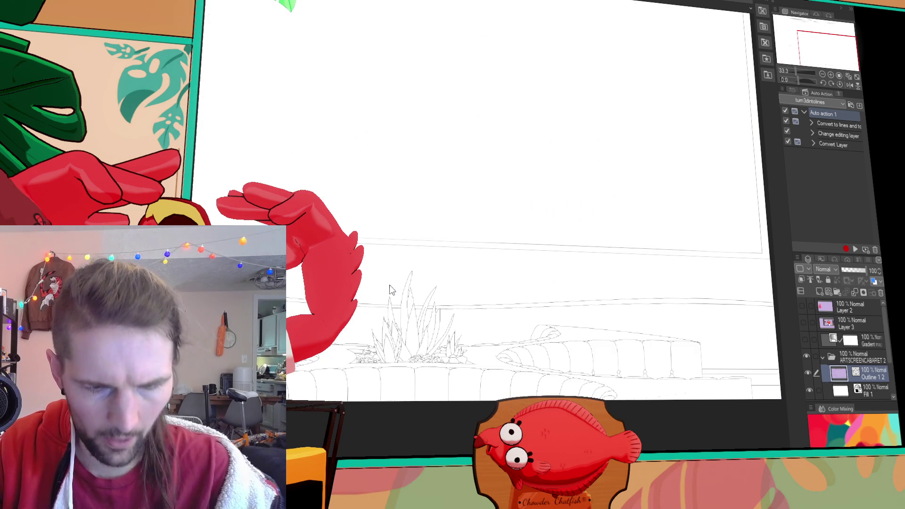
scroll(391, 289, down, 1)
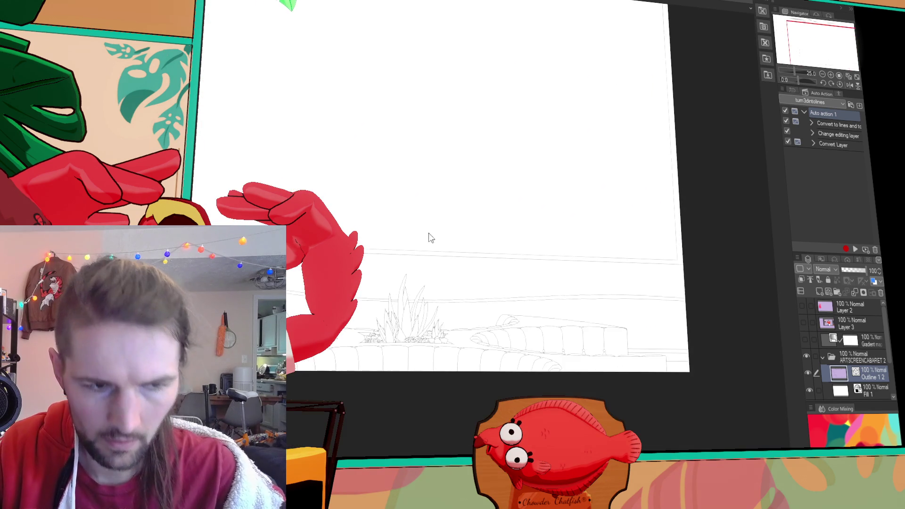
scroll(504, 193, up, 3)
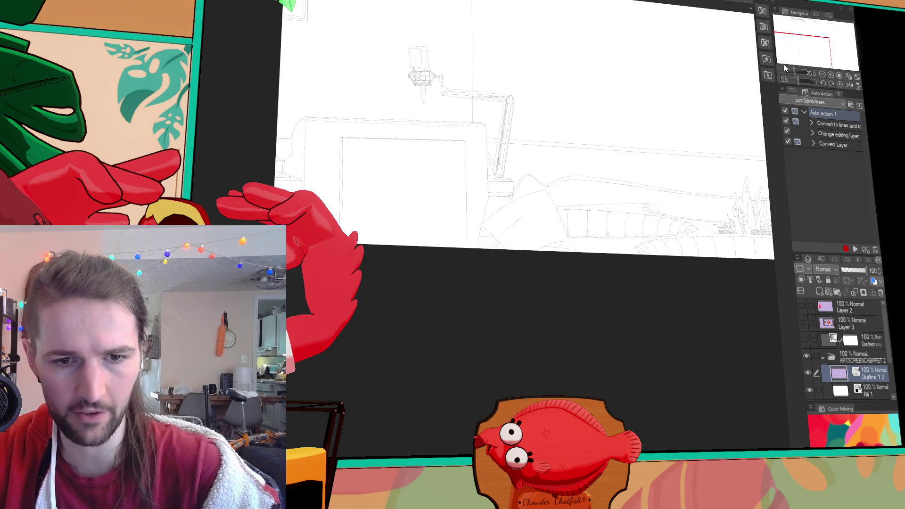
scroll(608, 212, up, 2)
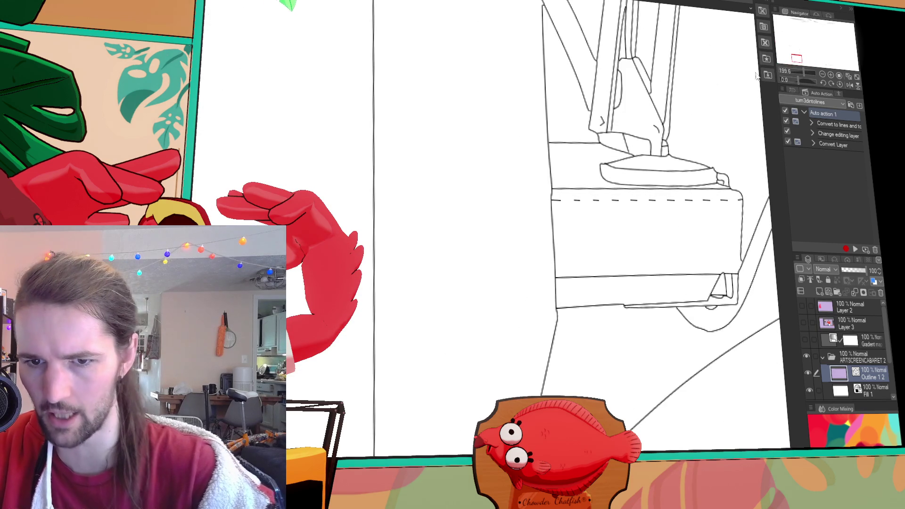
mouse_move(795, 57)
mouse_down()
mouse_move(777, 49)
mouse_move(777, 64)
mouse_move(775, 34)
mouse_move(804, 35)
mouse_move(779, 27)
mouse_move(826, 28)
mouse_up()
scroll(673, 160, down, 5)
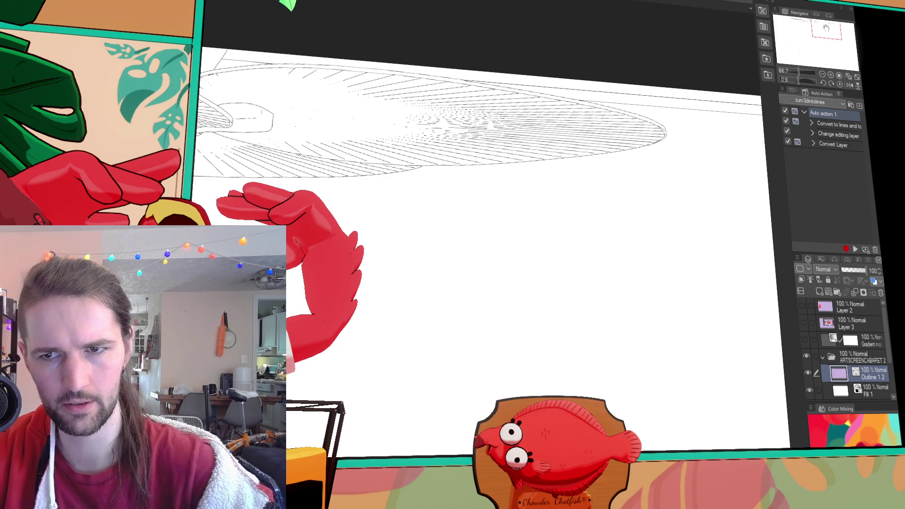
scroll(707, 178, down, 8)
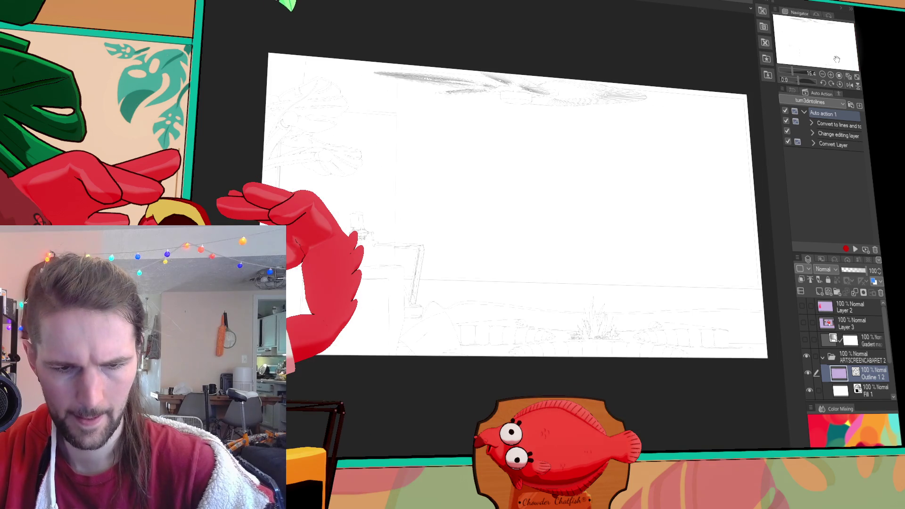
scroll(673, 173, up, 8)
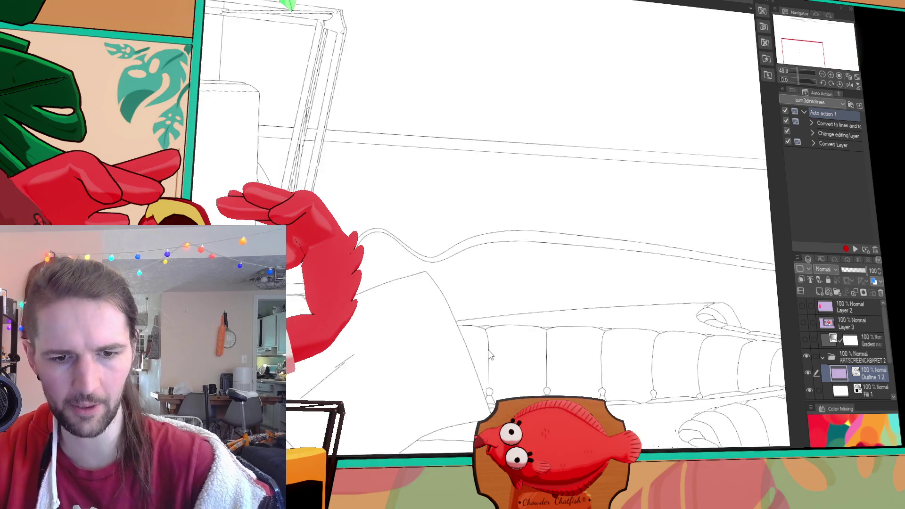
scroll(460, 395, up, 2)
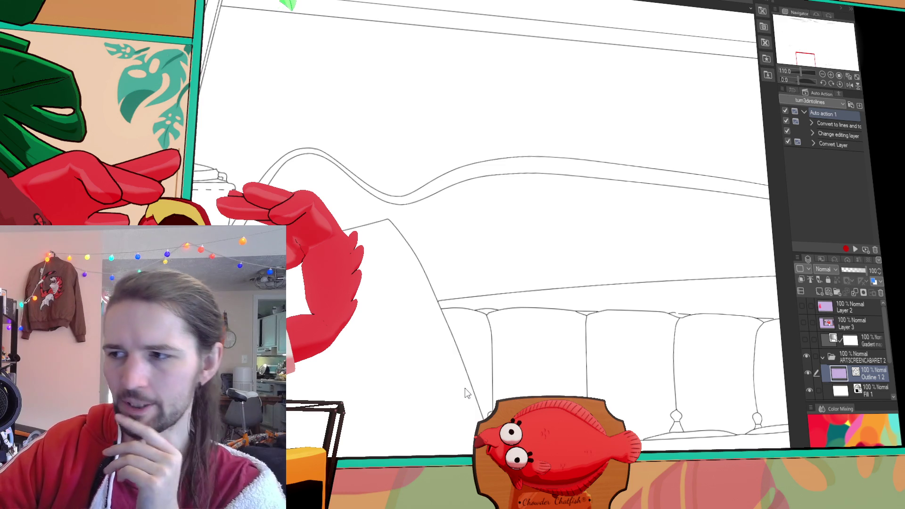
drag(787, 45, 792, 58)
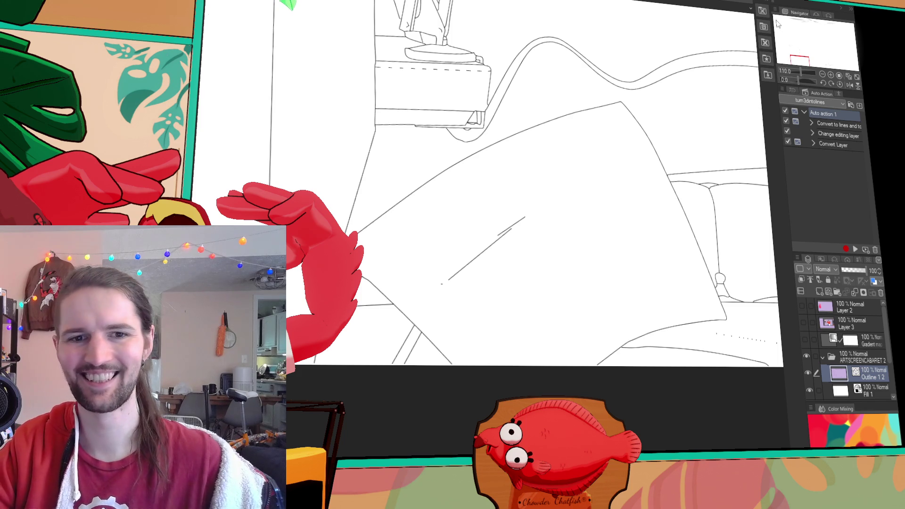
scroll(469, 150, down, 4)
mouse_move(465, 155)
mouse_down()
mouse_move(202, 183)
mouse_move(302, 170)
mouse_move(302, 249)
mouse_up()
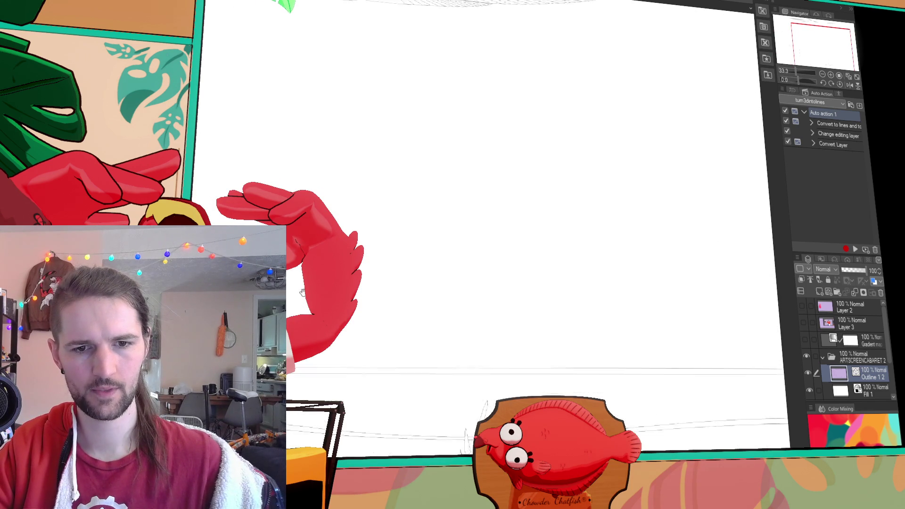
scroll(298, 294, down, 3)
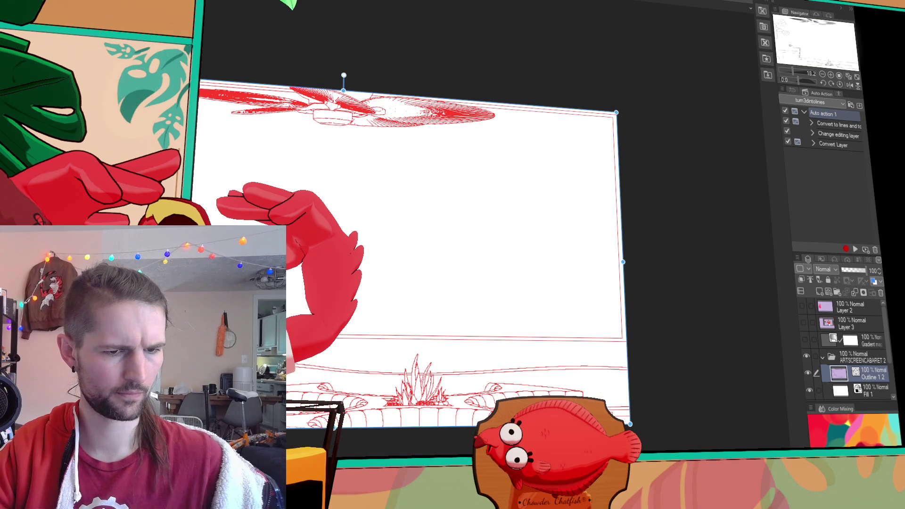
drag(363, 269, 411, 259)
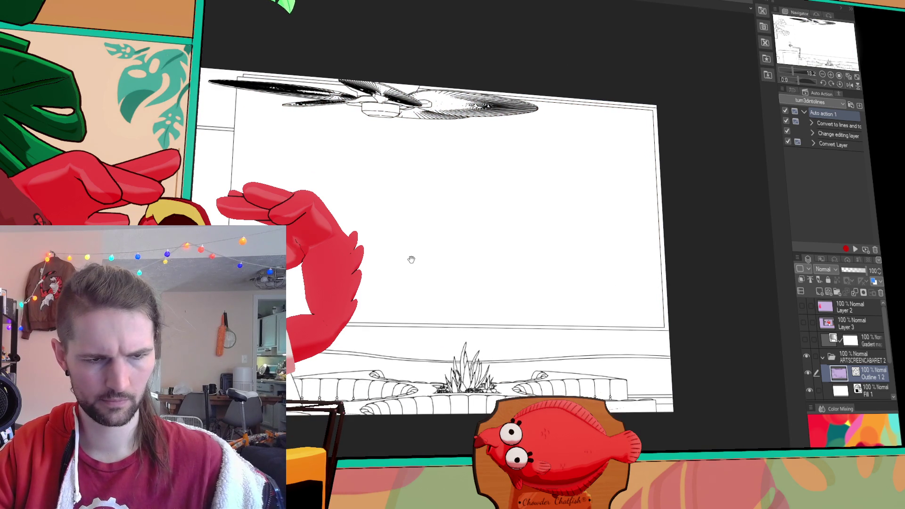
scroll(411, 259, up, 3)
drag(518, 246, 535, 377)
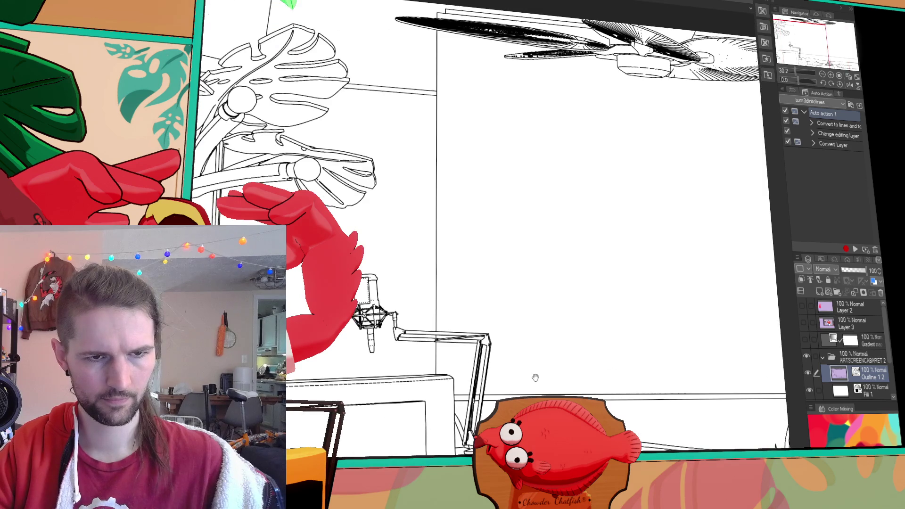
scroll(536, 377, up, 1)
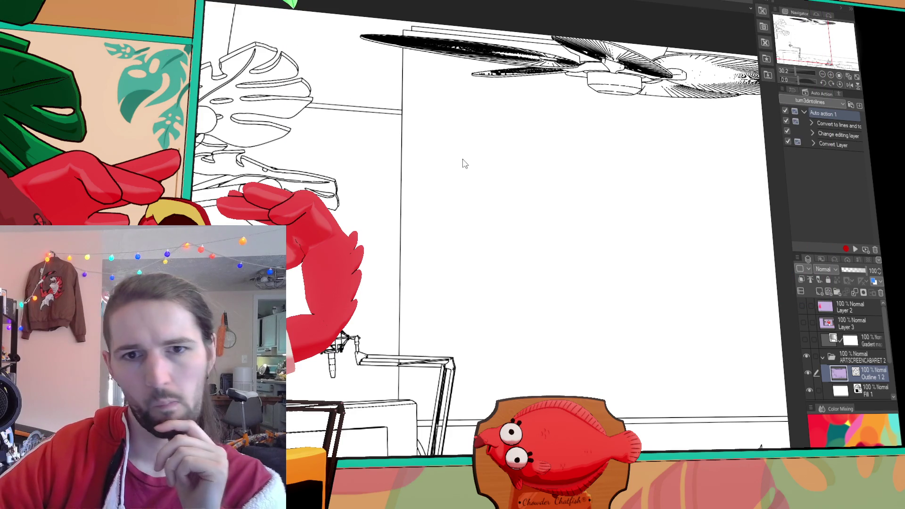
scroll(586, 158, down, 3)
drag(781, 43, 835, 41)
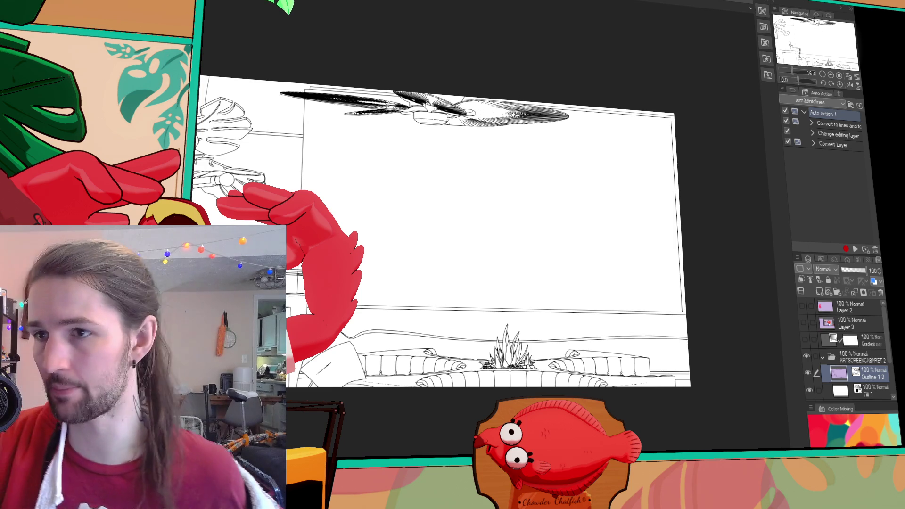
drag(816, 27, 811, 30)
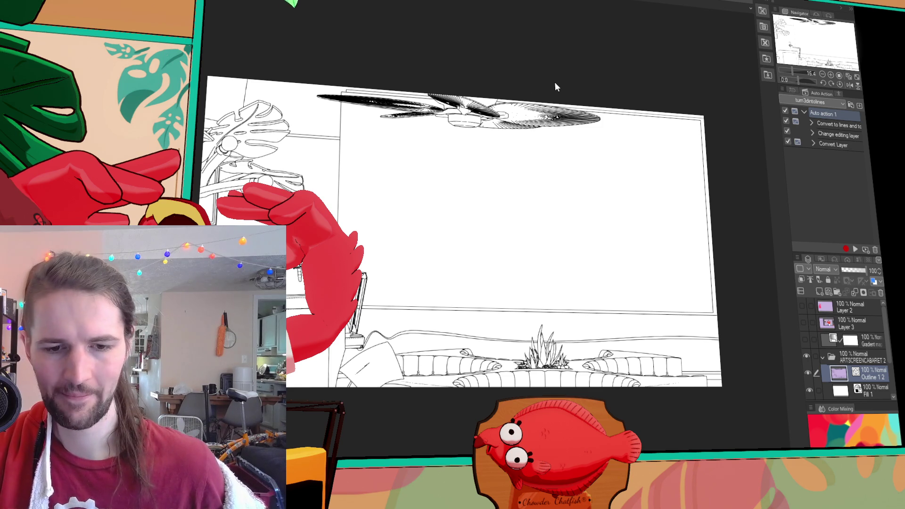
mouse_move(511, 171)
mouse_down()
mouse_move(610, 176)
mouse_move(647, 148)
mouse_move(639, 146)
mouse_up()
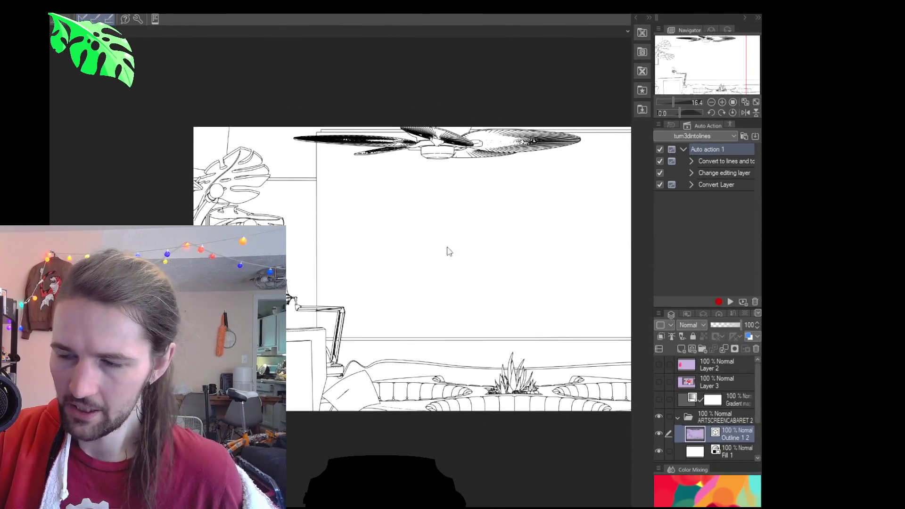
drag(354, 346, 464, 305)
scroll(396, 316, up, 3)
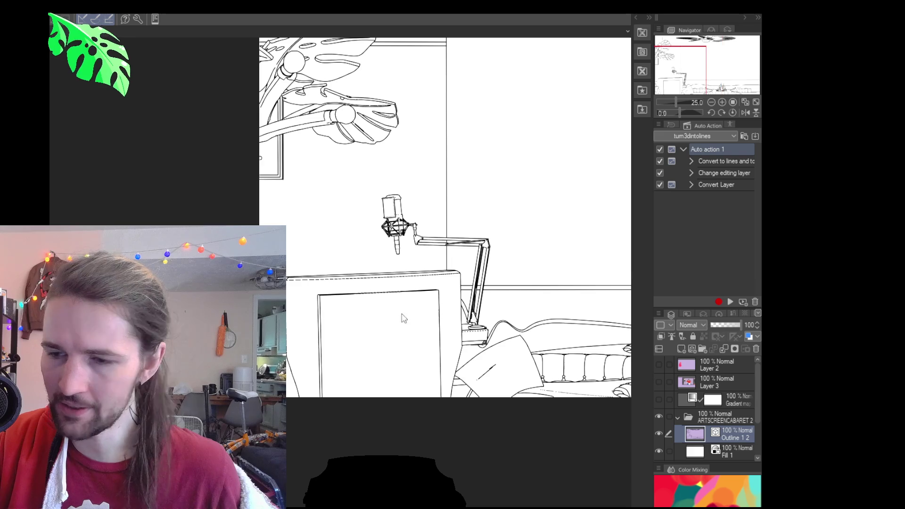
scroll(374, 303, up, 4)
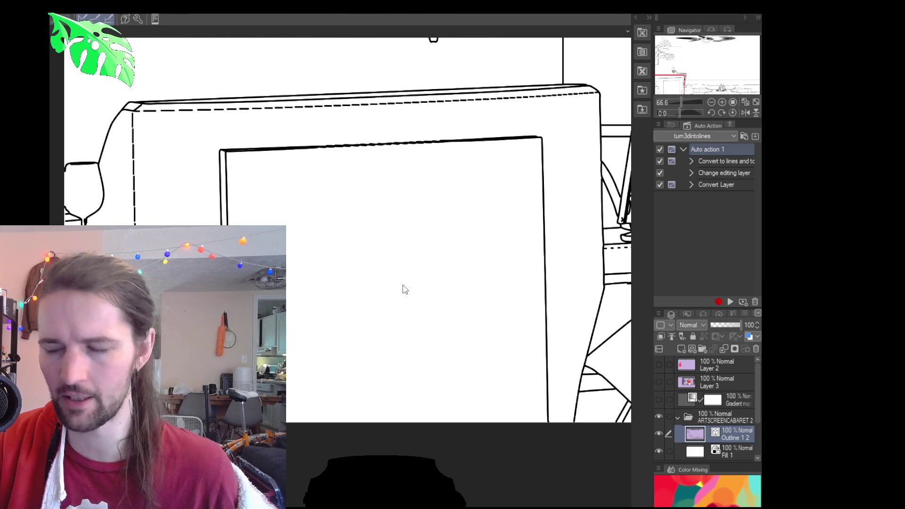
mouse_move(481, 277)
mouse_down()
mouse_move(542, 253)
mouse_move(453, 375)
mouse_up()
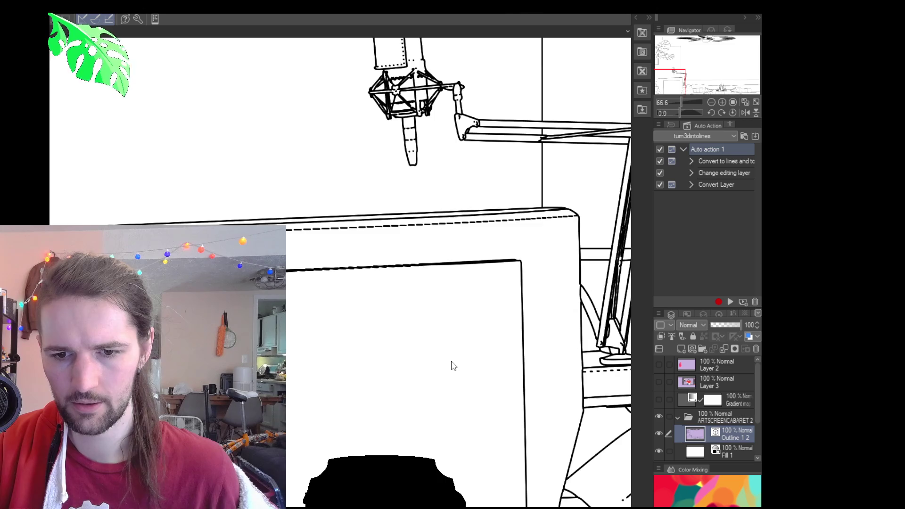
scroll(451, 366, down, 4)
drag(451, 367, 338, 484)
scroll(338, 484, up, 2)
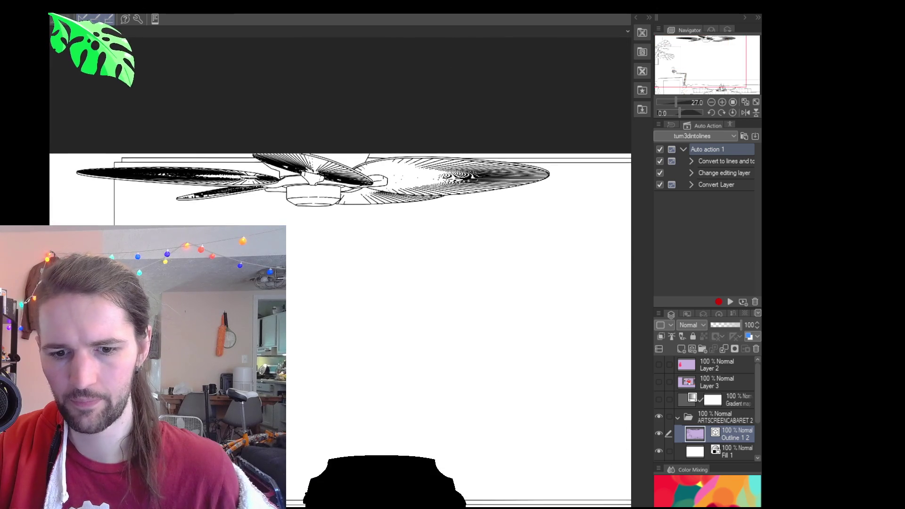
scroll(310, 463, up, 2)
drag(440, 426, 264, 406)
scroll(264, 406, up, 1)
scroll(434, 419, down, 5)
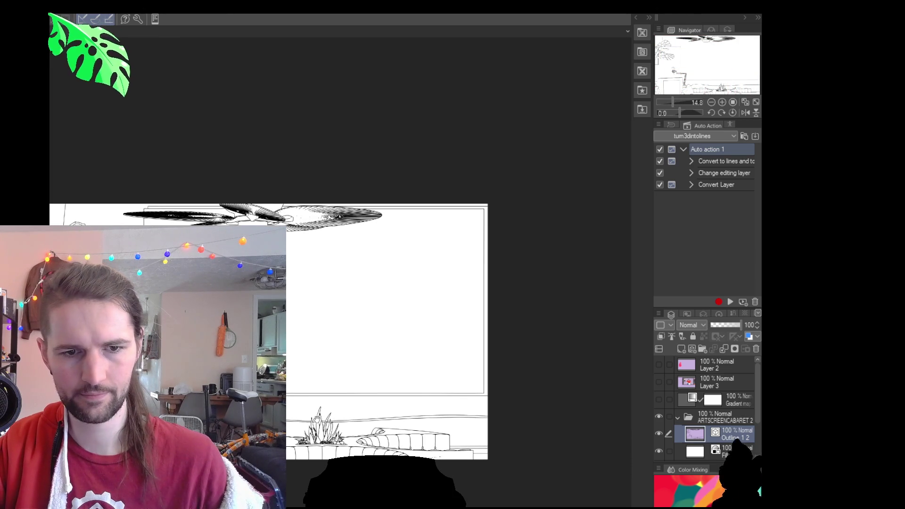
scroll(292, 315, up, 2)
drag(232, 288, 295, 307)
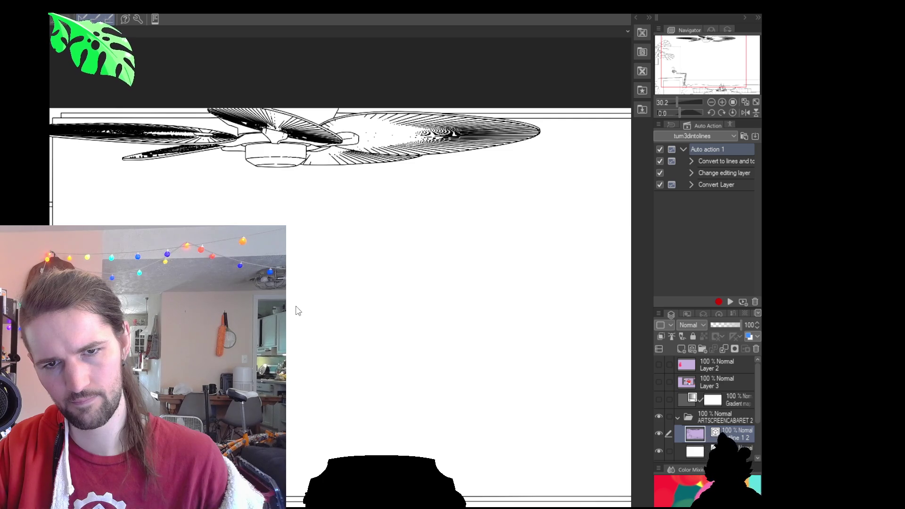
scroll(360, 222, up, 2)
scroll(361, 221, up, 2)
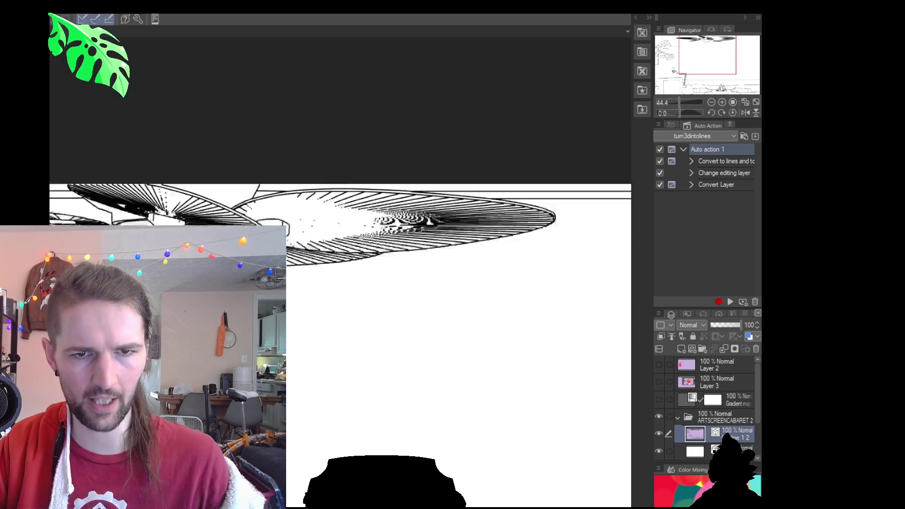
scroll(295, 323, down, 6)
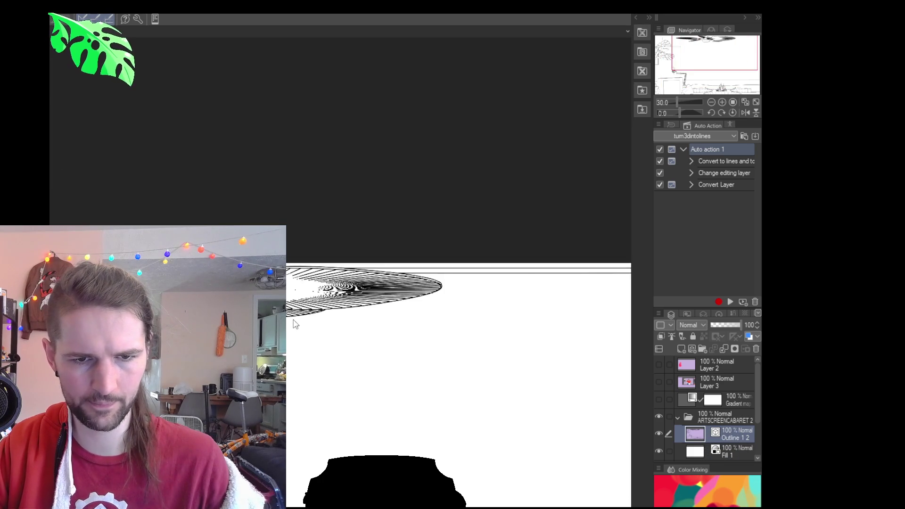
click(678, 419)
Hide the ARTSCREENCABARET 2 folder, select the 3D room object, and rerun Auto action 1.
click(659, 416)
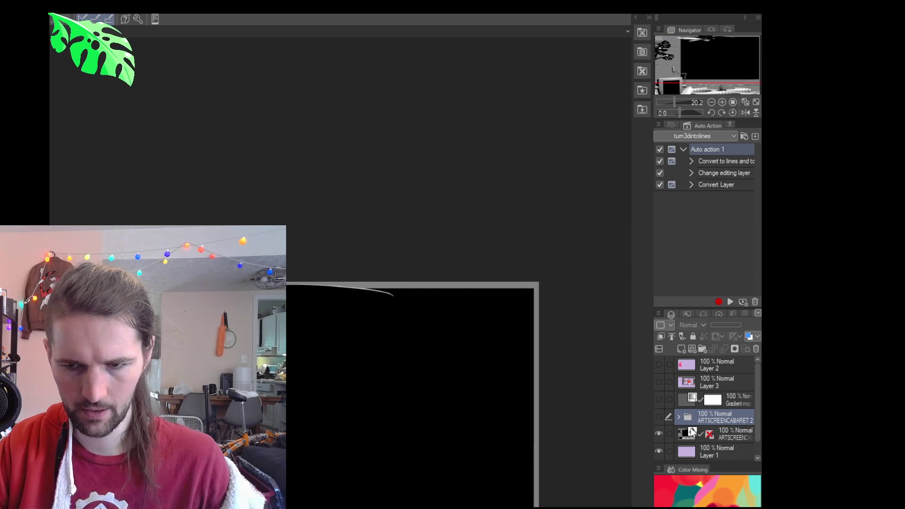
click(694, 432)
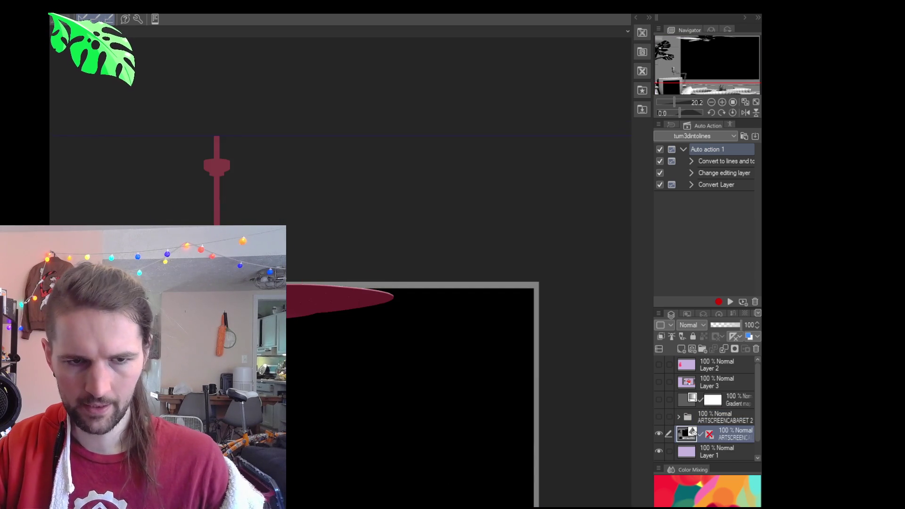
click(231, 191)
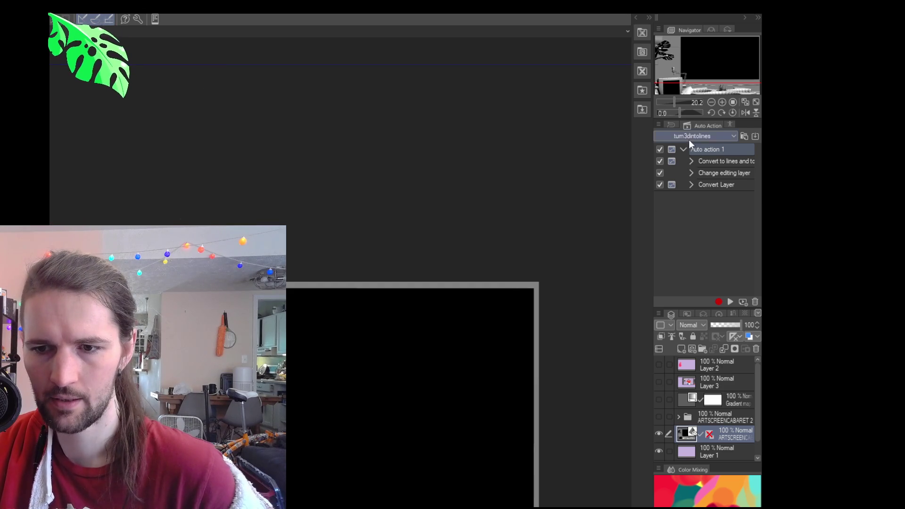
click(732, 302)
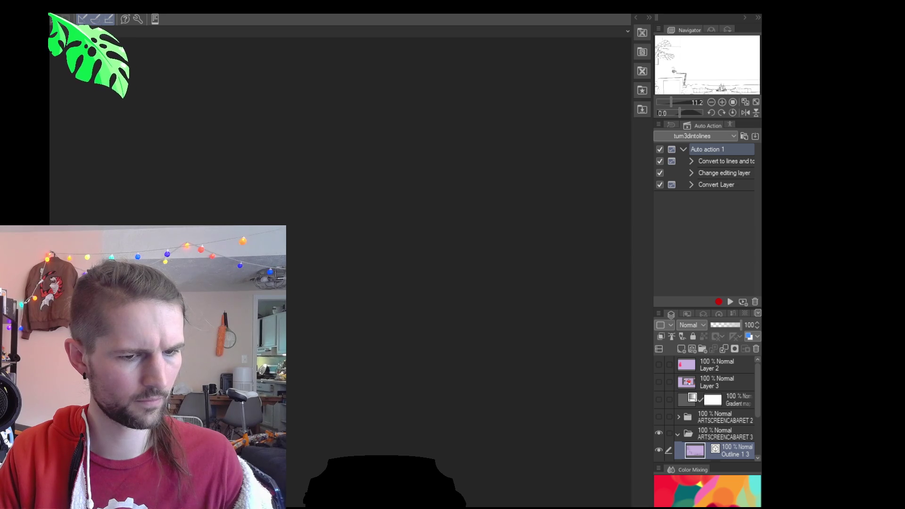
Toggle the ARTSCREENCABARET 2 folder on and off to compare old and new room line art.
scroll(382, 353, up, 3)
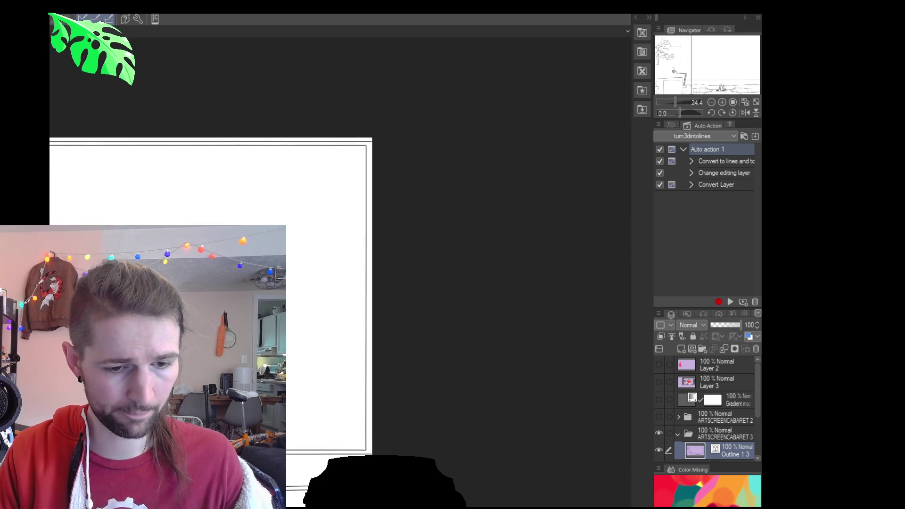
click(660, 417)
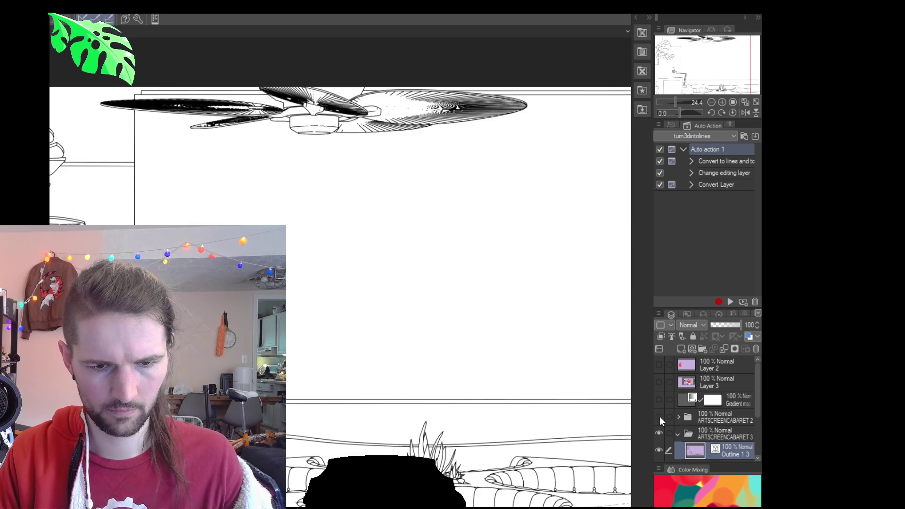
drag(517, 382, 454, 395)
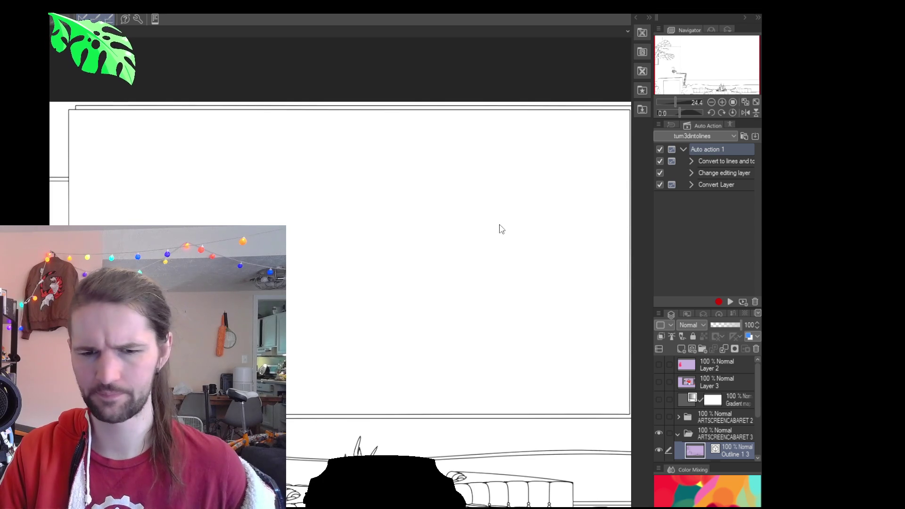
scroll(498, 228, right, 2)
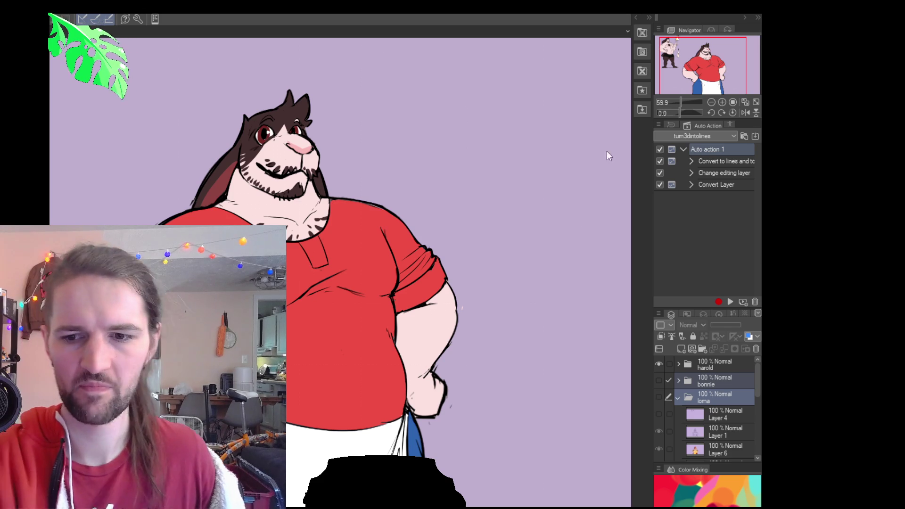
Toggle the harold and bonnie folders so bonnie is visible, and zoom out slightly.
click(659, 365)
click(659, 368)
click(687, 362)
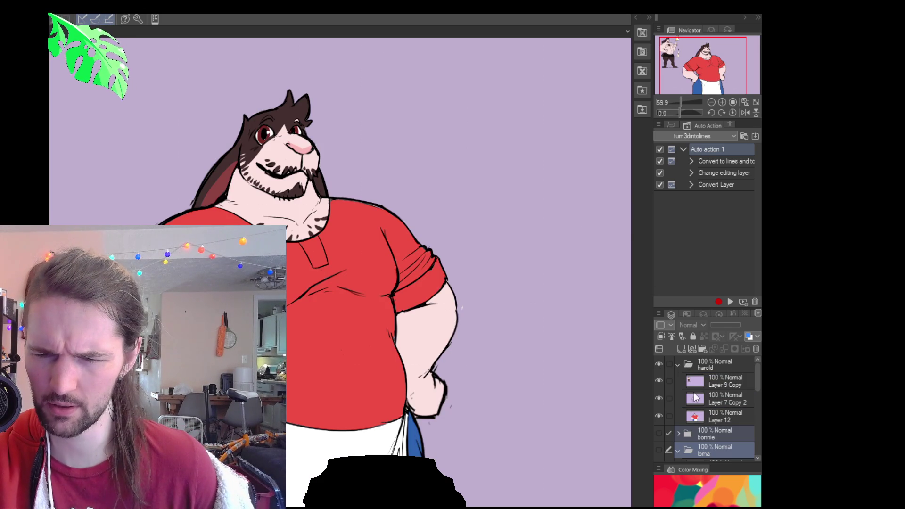
click(700, 417)
click(678, 364)
click(659, 366)
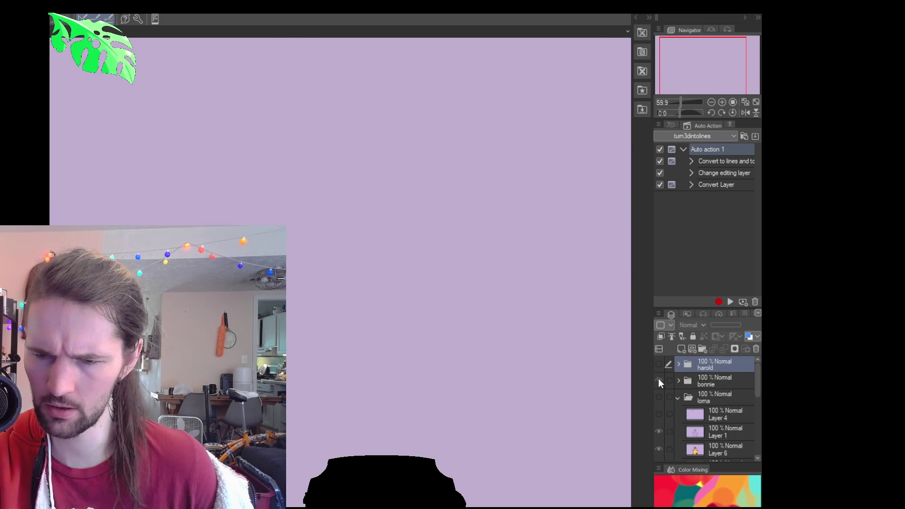
click(658, 380)
click(711, 102)
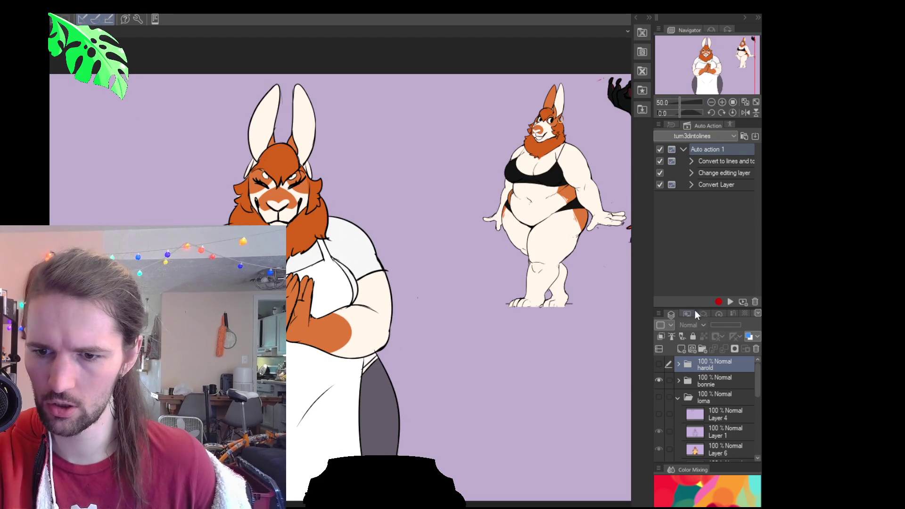
In the bonnie folder, hide Layer 7 Copy and show and select Layer 7's rough sketches.
click(679, 381)
click(658, 433)
scroll(754, 391, down, 3)
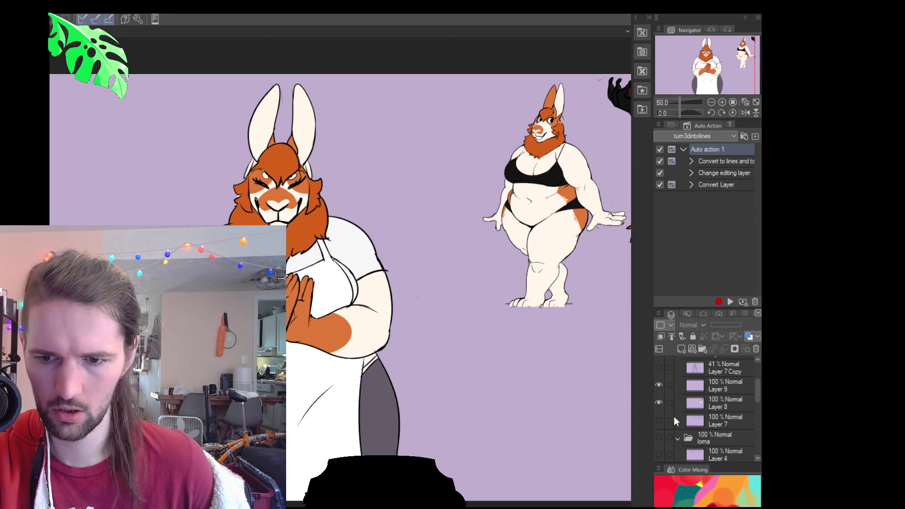
click(659, 420)
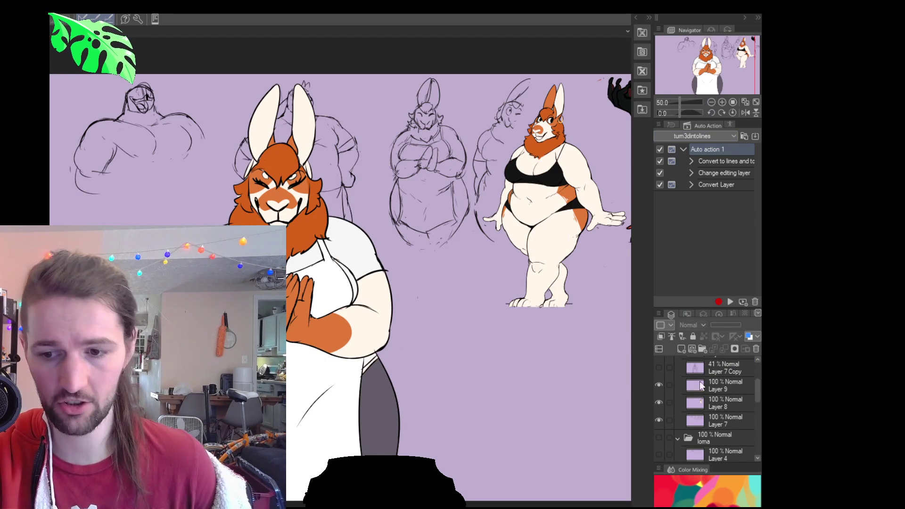
click(714, 421)
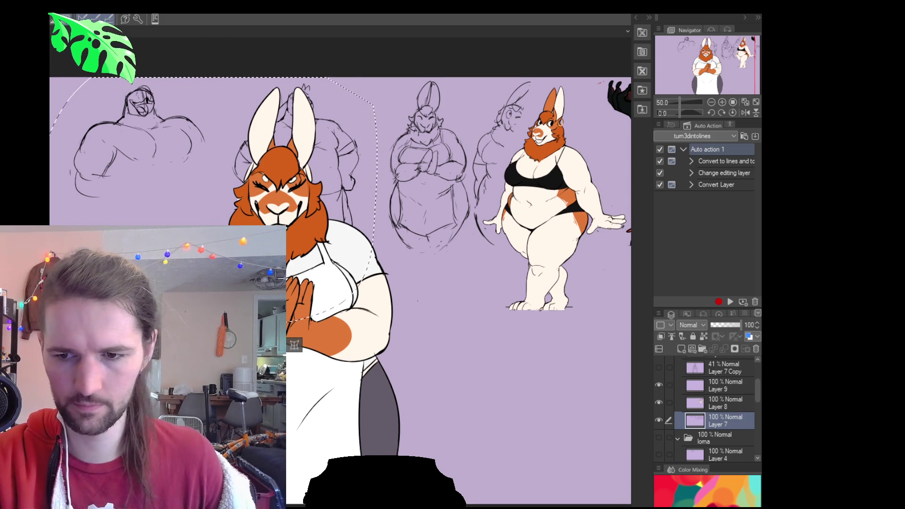
scroll(754, 398, up, 3)
Hide bonnie, show and expand the harold folder, and select Layer 7 Copy 2.
click(678, 382)
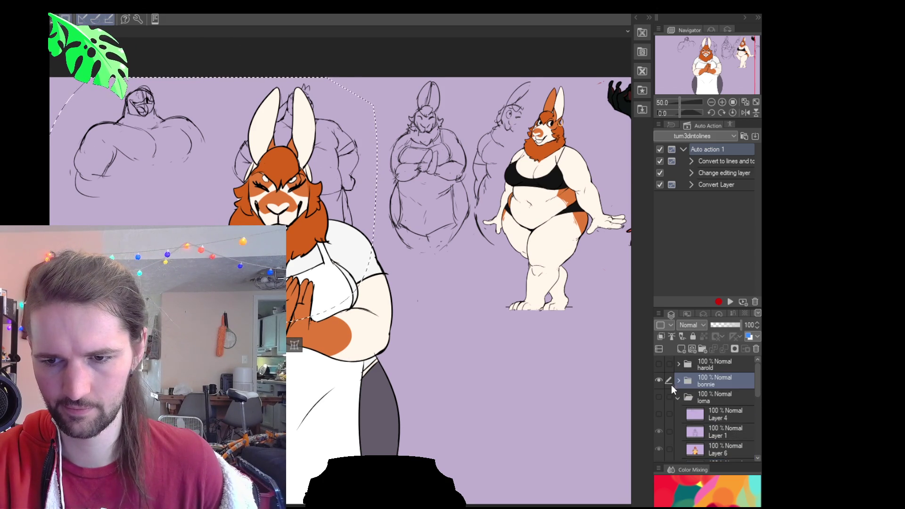
click(658, 380)
click(659, 364)
click(677, 364)
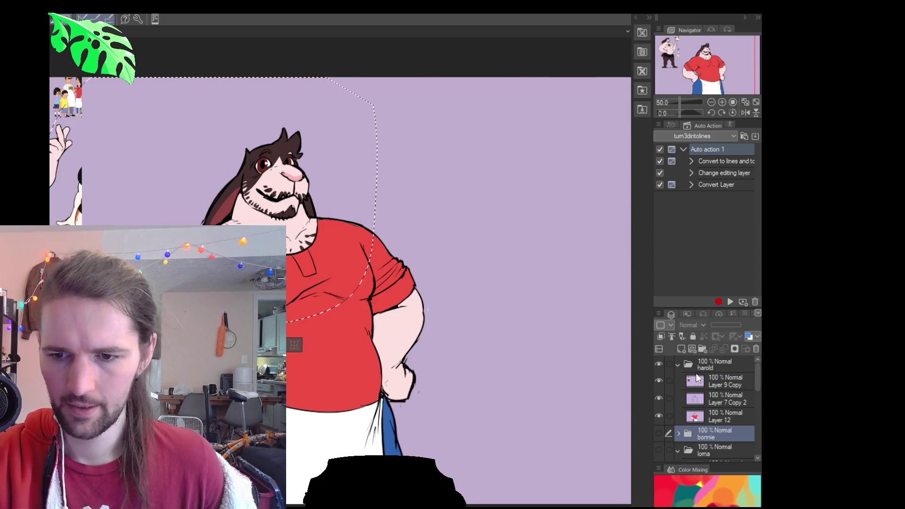
click(702, 400)
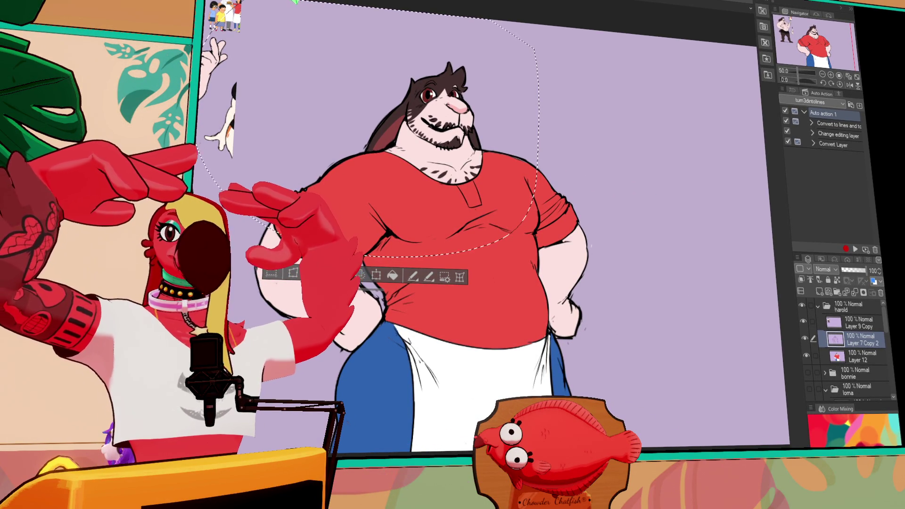
Run the auto action for a sketch layer, place it below Layer 12, and shift the sketches right.
click(855, 249)
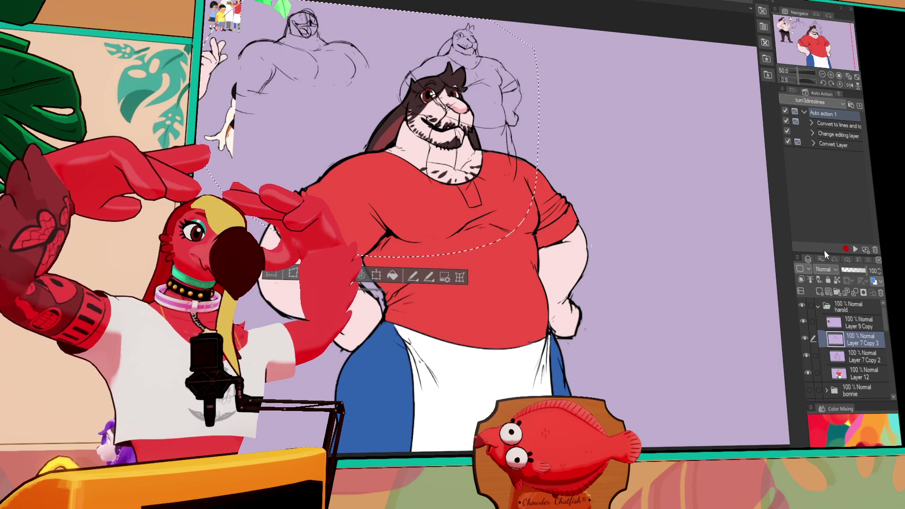
drag(853, 333, 860, 377)
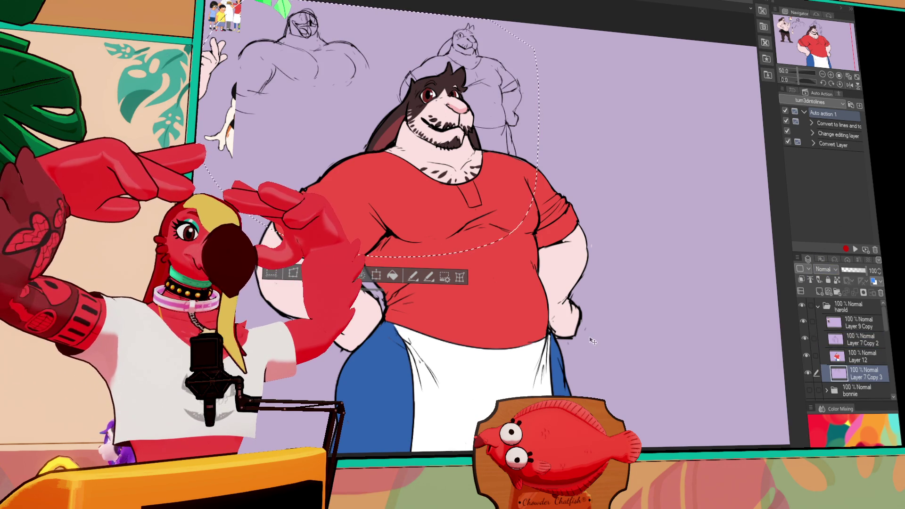
mouse_move(593, 341)
mouse_down()
mouse_move(681, 345)
mouse_move(717, 289)
mouse_up()
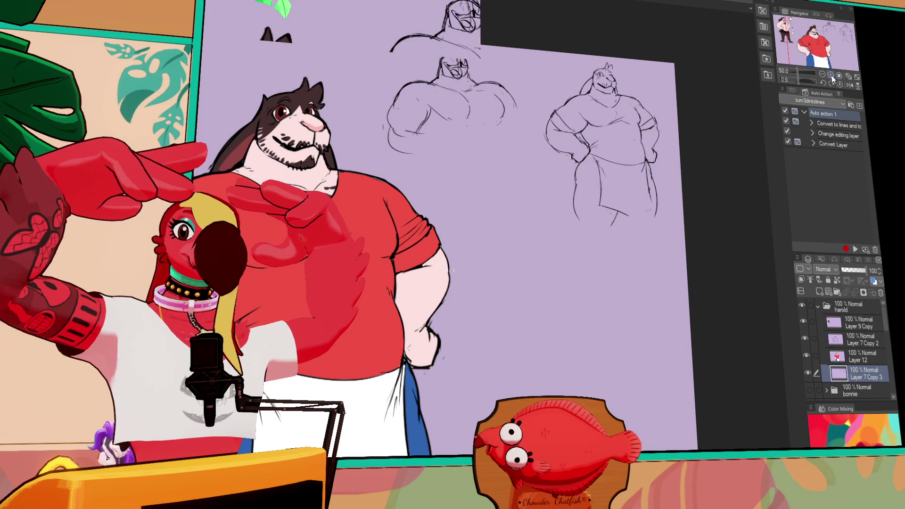
Zoom to 100%, select Layer 7 Copy 2, and pan to the pencil sketches.
click(830, 75)
click(831, 75)
click(853, 339)
click(815, 356)
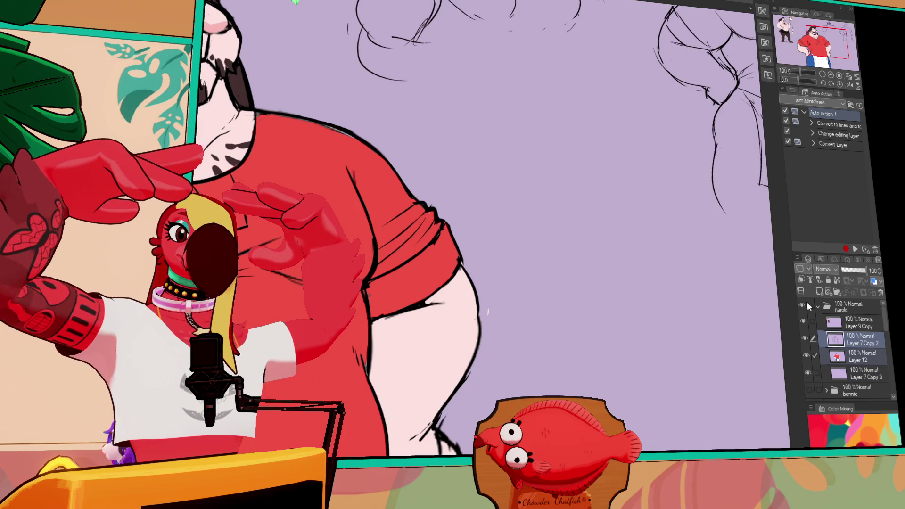
drag(827, 42, 825, 35)
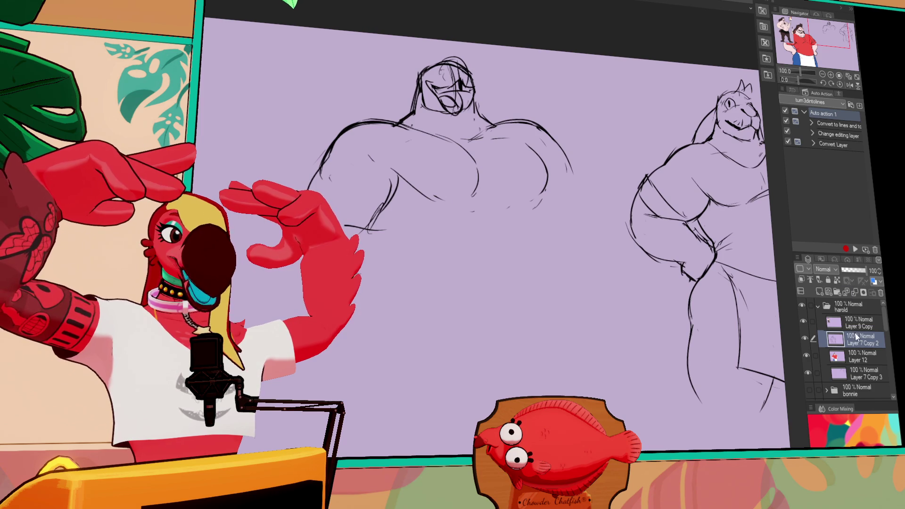
On Layer 7 Copy 3, undo stray strokes and redraw the left figure's belly contour.
click(854, 373)
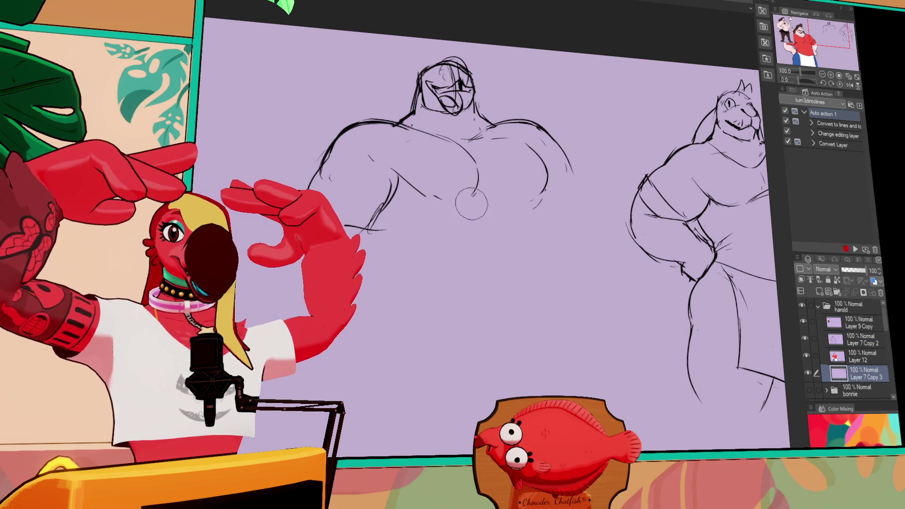
drag(399, 179, 415, 193)
key(ctrl+z)
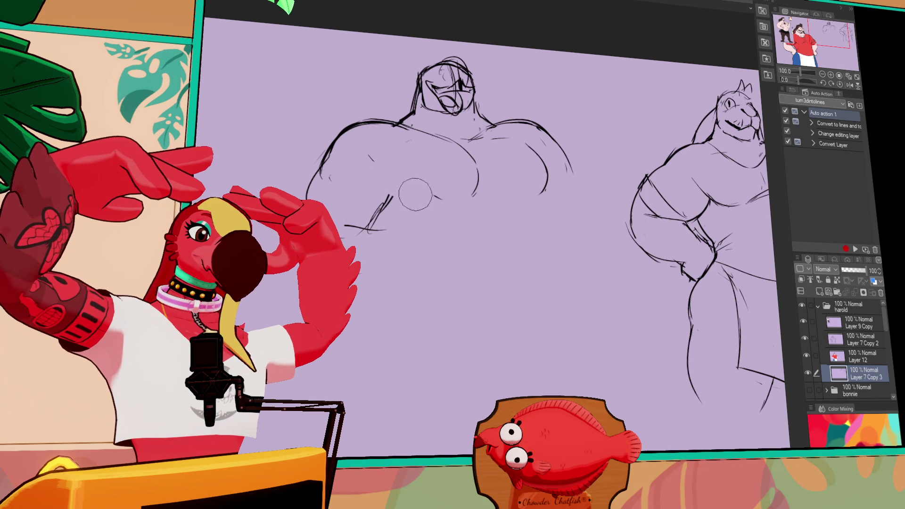
mouse_move(567, 175)
mouse_down()
mouse_move(506, 212)
mouse_move(572, 250)
mouse_up()
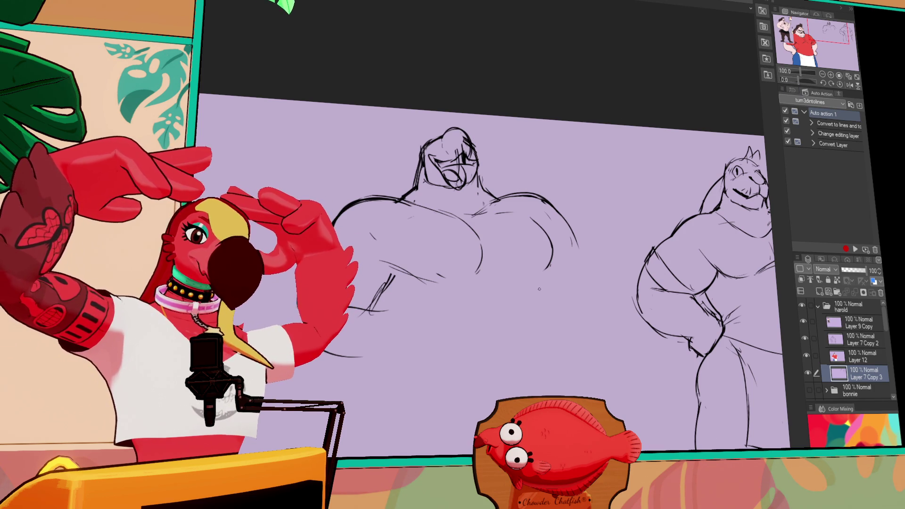
key(ctrl+z)
mouse_move(550, 265)
mouse_down()
mouse_move(545, 396)
mouse_move(413, 386)
mouse_move(446, 382)
mouse_up()
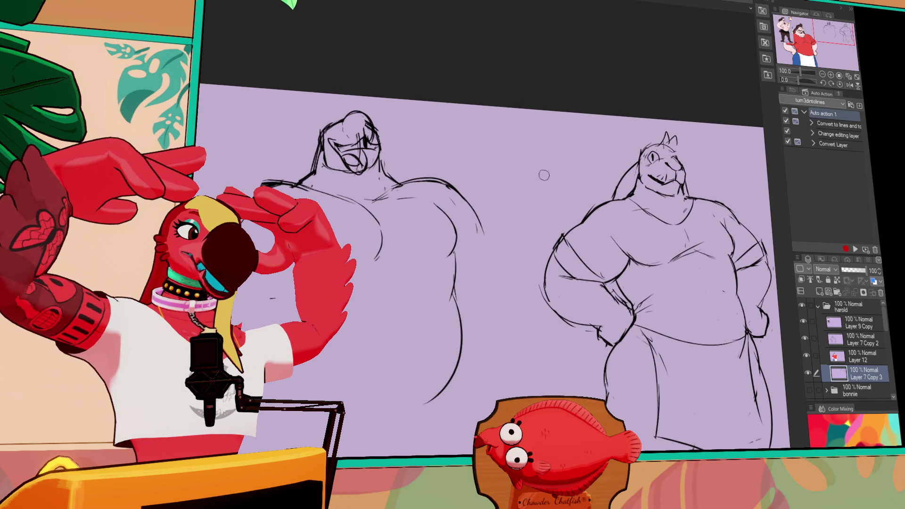
Lasso-select the left figure's head and shoulders, discarding an earlier arm selection.
mouse_move(430, 181)
mouse_down()
mouse_move(519, 207)
mouse_move(486, 238)
mouse_move(429, 179)
mouse_move(501, 222)
mouse_up()
key(ctrl+d)
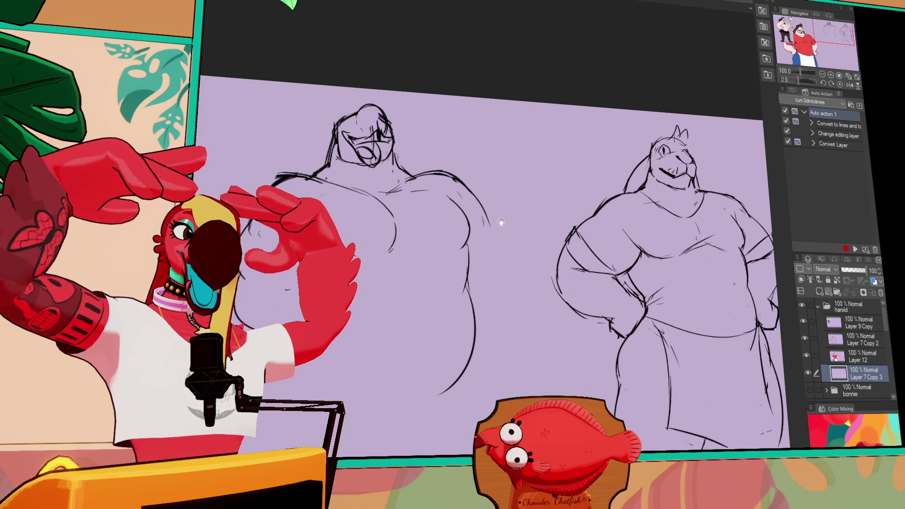
mouse_move(245, 302)
mouse_down()
mouse_move(353, 91)
mouse_move(495, 231)
mouse_move(580, 394)
mouse_up()
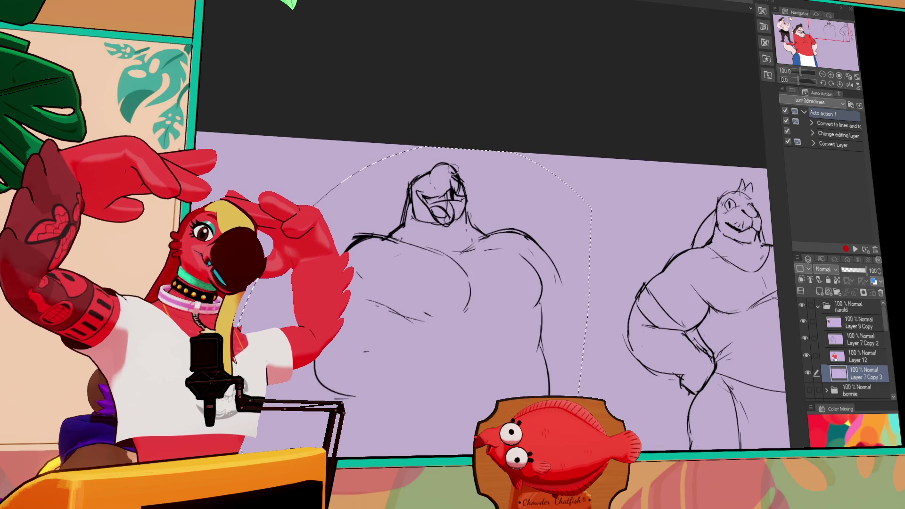
Shift the selected left pencil figure far left and pan to the cleared canvas beside the right sketch.
scroll(559, 216, down, 2)
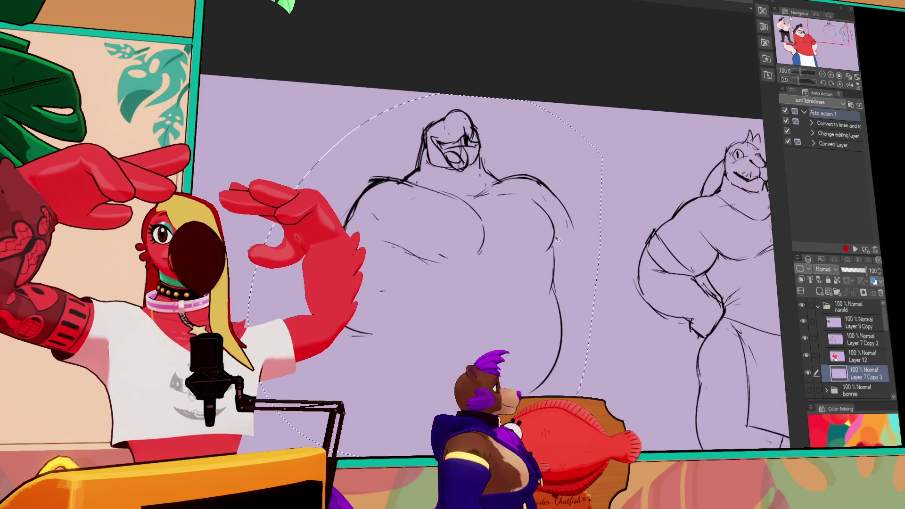
mouse_move(556, 281)
mouse_down()
mouse_move(212, 266)
mouse_move(570, 265)
mouse_move(370, 192)
mouse_move(505, 198)
mouse_up()
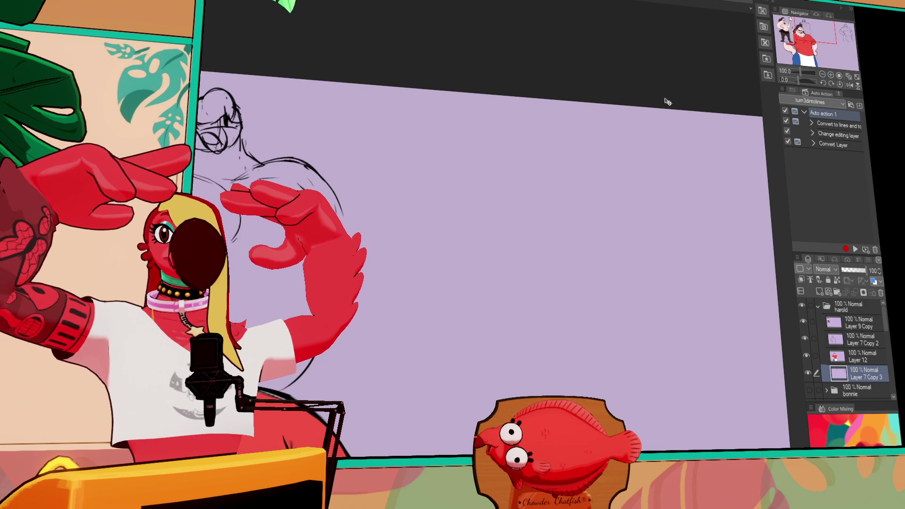
mouse_move(638, 133)
mouse_down()
mouse_move(667, 208)
mouse_move(622, 203)
mouse_up()
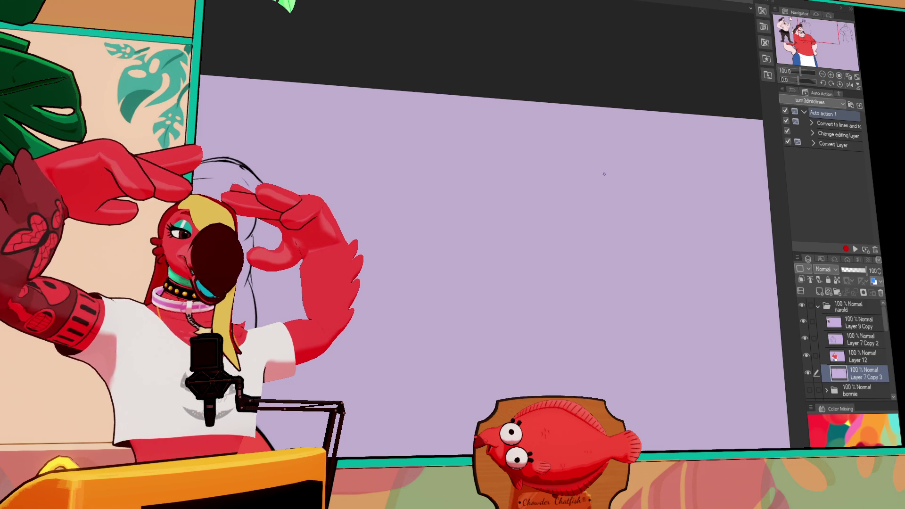
mouse_move(706, 129)
mouse_down()
mouse_move(624, 123)
mouse_move(582, 108)
mouse_up()
scroll(457, 181, up, 1)
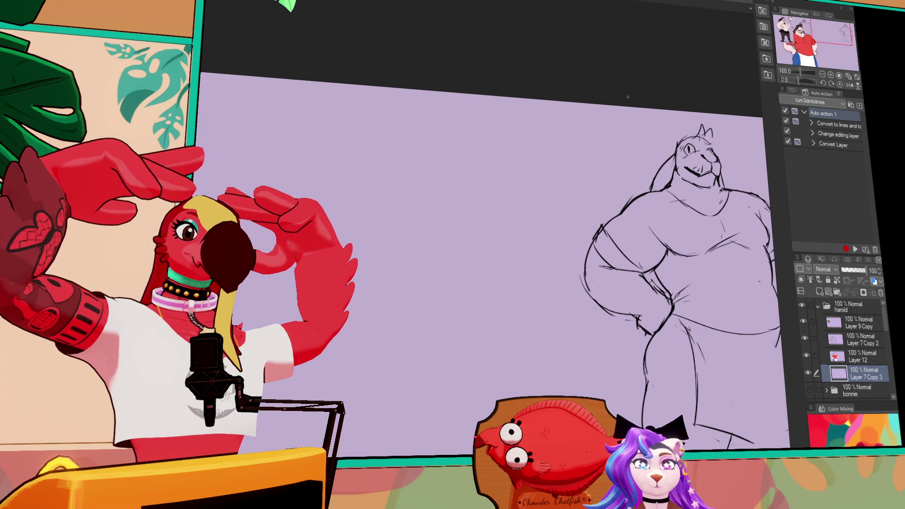
Draw the new head's round outline and left eye area, erasing and redrawing the circle higher.
mouse_move(448, 125)
mouse_down()
mouse_move(426, 158)
mouse_move(448, 123)
mouse_move(494, 128)
mouse_up()
key(ctrl+z)
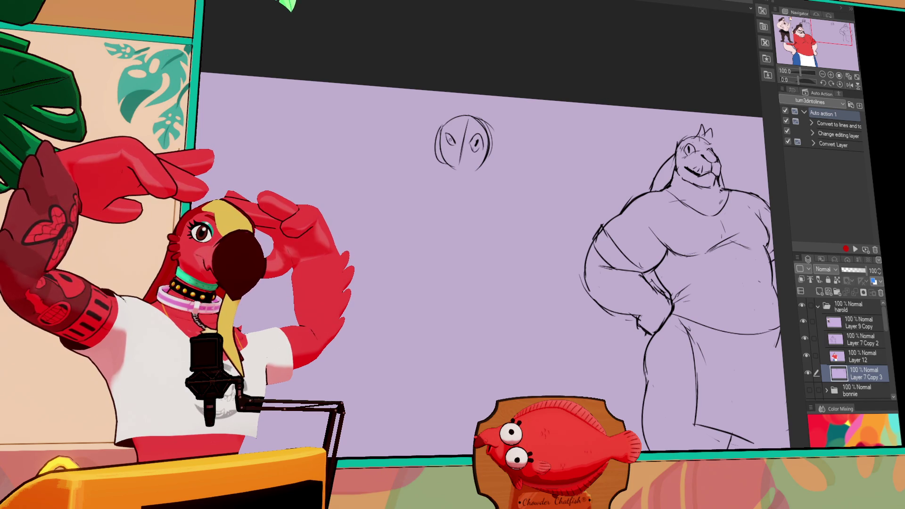
drag(524, 129, 519, 144)
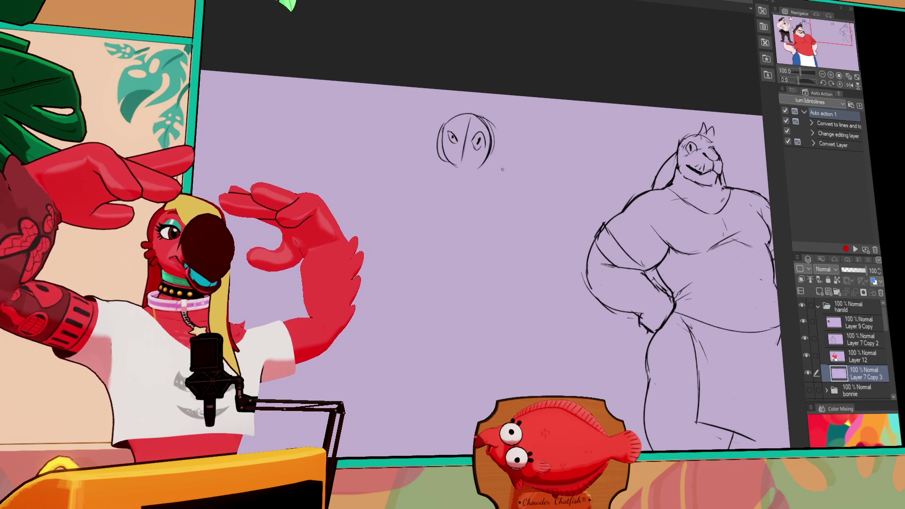
drag(531, 113, 641, 110)
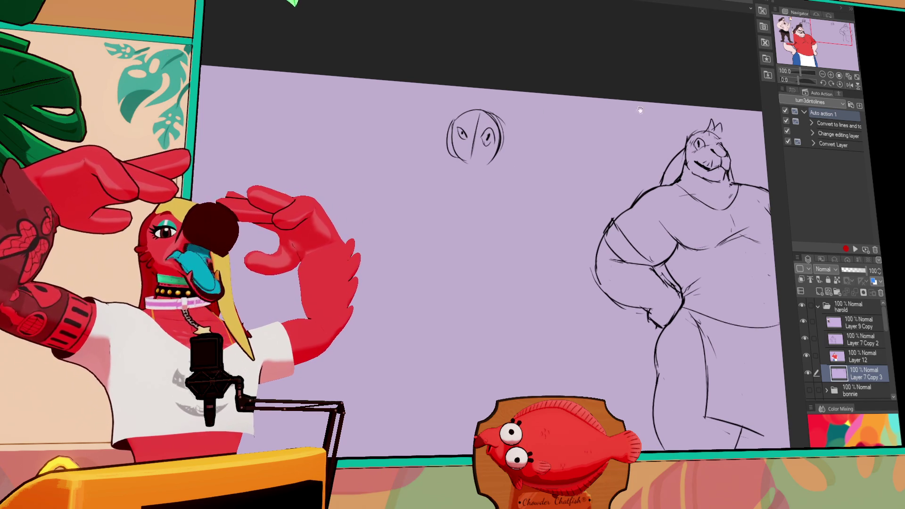
click(793, 90)
drag(492, 176, 484, 178)
drag(473, 140, 474, 173)
mouse_move(476, 141)
mouse_down()
mouse_move(490, 155)
mouse_move(483, 156)
mouse_up()
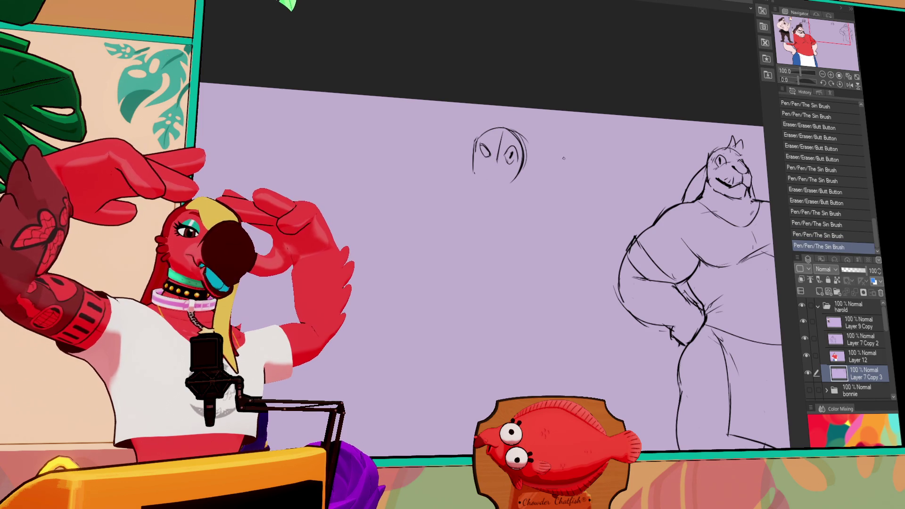
mouse_move(496, 162)
mouse_down()
mouse_move(503, 168)
mouse_move(495, 138)
mouse_move(521, 127)
mouse_up()
Sketch eye marks inside the head, erase the chin marks and touch up with small strokes.
drag(622, 156, 635, 140)
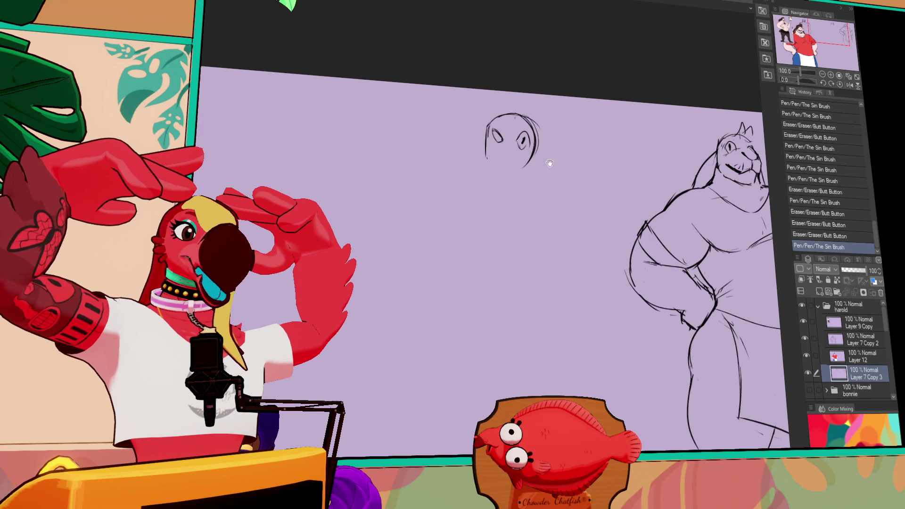
scroll(521, 203, up, 1)
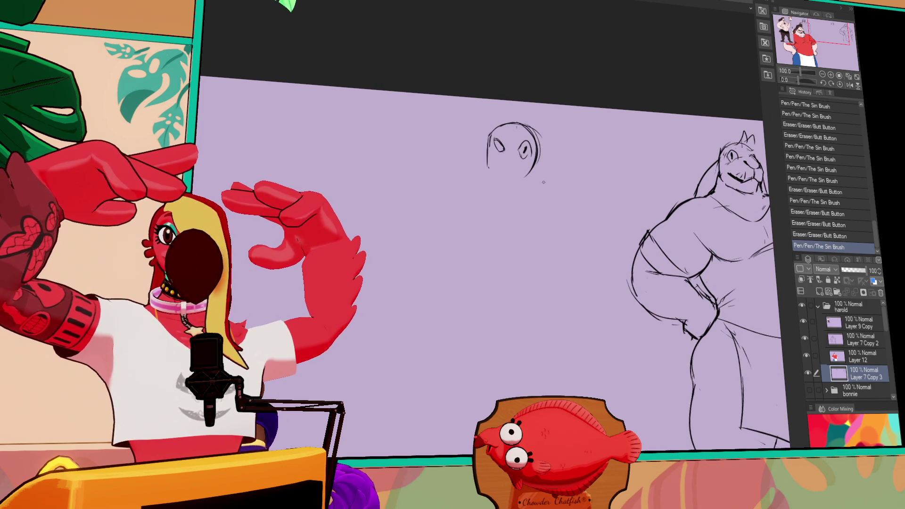
scroll(511, 170, up, 2)
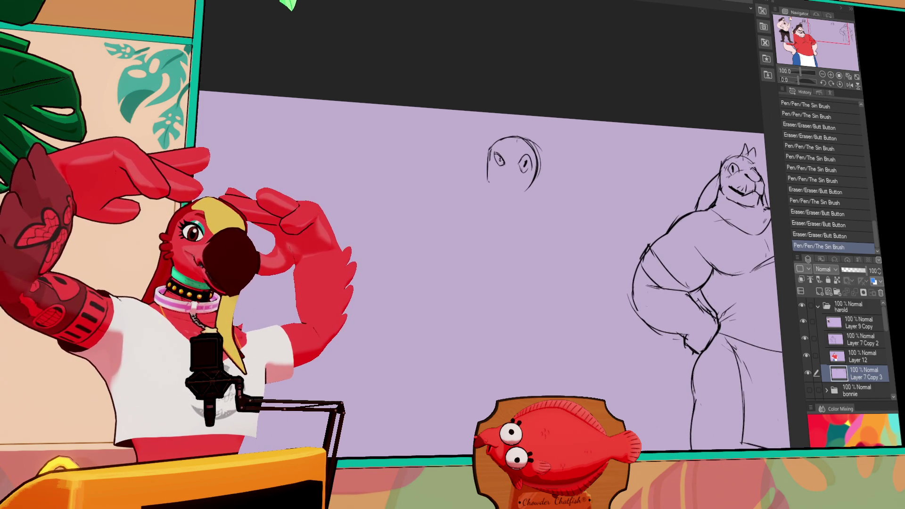
click(595, 153)
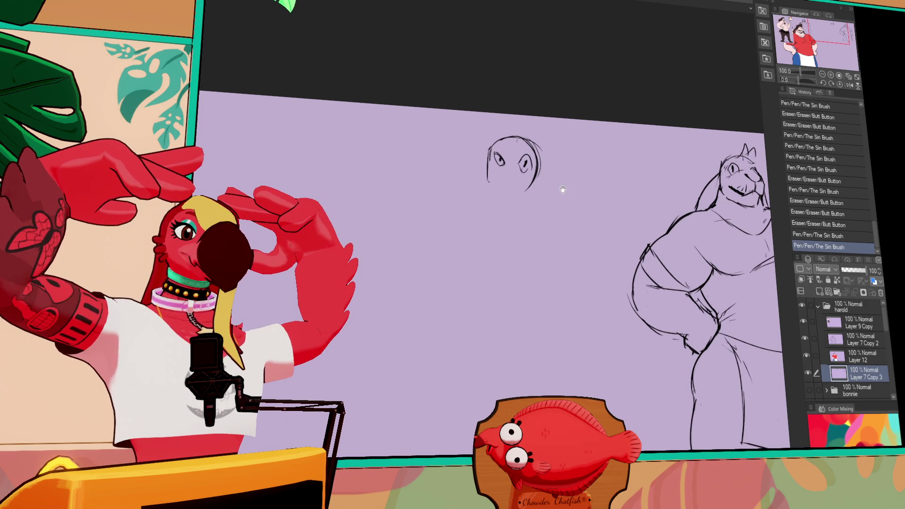
drag(562, 189, 566, 190)
mouse_move(505, 188)
mouse_down()
mouse_move(501, 174)
mouse_move(517, 162)
mouse_move(521, 180)
mouse_move(496, 191)
mouse_move(525, 183)
mouse_move(520, 194)
mouse_up()
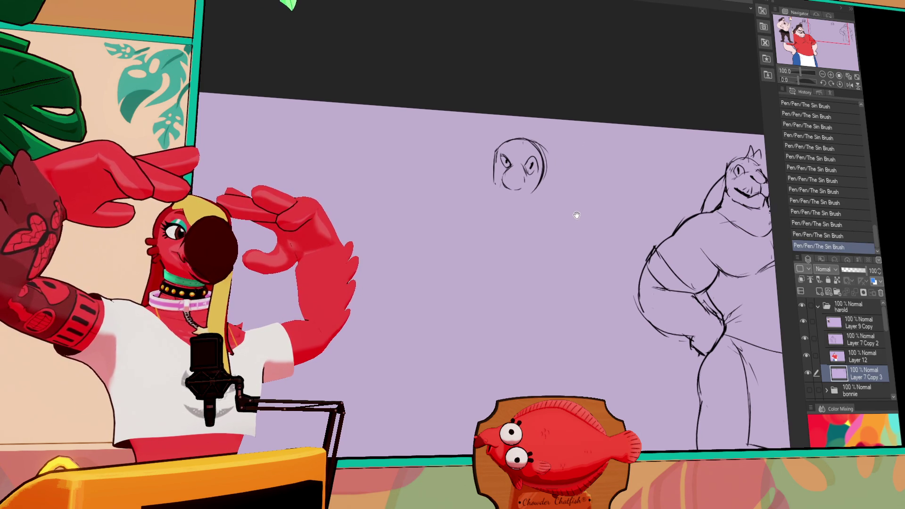
mouse_move(519, 198)
mouse_down()
mouse_move(503, 186)
mouse_move(513, 203)
mouse_move(508, 188)
mouse_move(537, 198)
mouse_up()
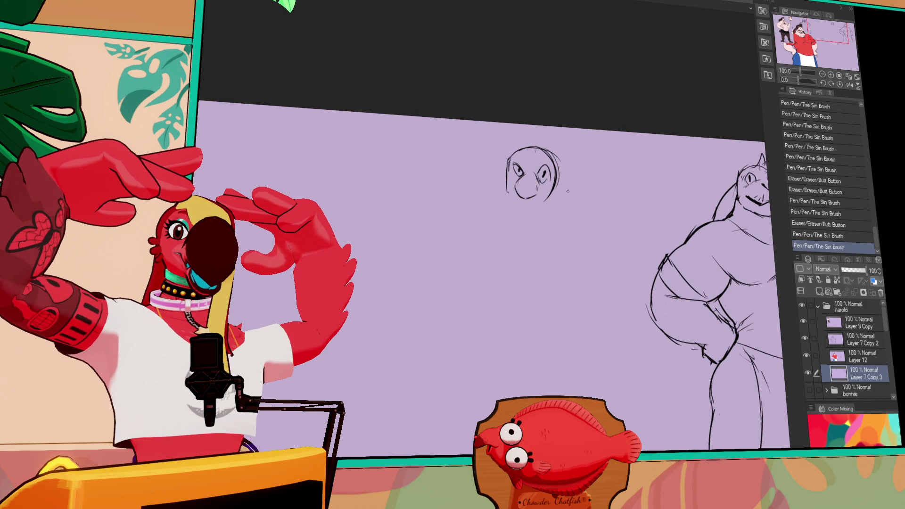
mouse_move(528, 188)
mouse_down()
mouse_move(542, 184)
mouse_move(532, 190)
mouse_move(559, 197)
mouse_move(550, 197)
mouse_up()
Rework the head's right outline and eyes, and redraw a small stroke under the chin.
key(ctrl+z)
drag(477, 147, 452, 204)
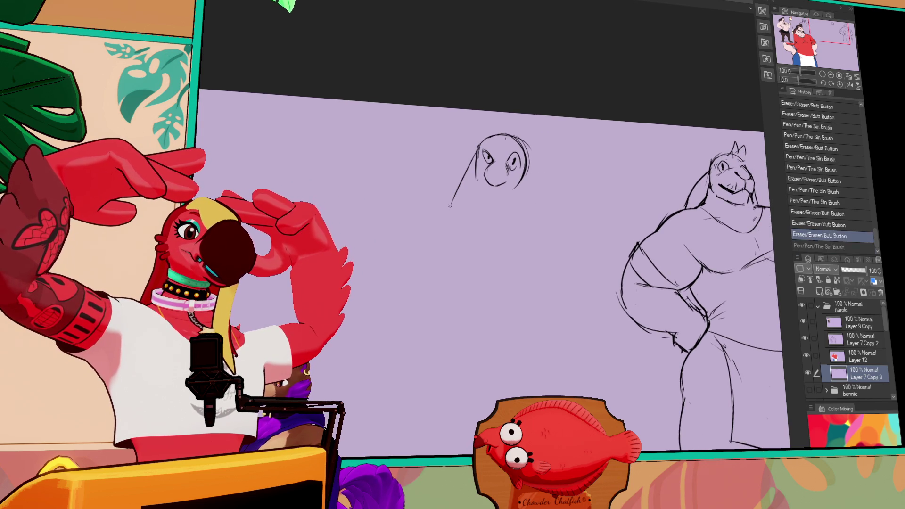
key(ctrl+z)
mouse_move(510, 161)
mouse_down()
mouse_move(518, 167)
mouse_move(510, 172)
mouse_move(519, 169)
mouse_up()
drag(524, 139, 528, 186)
drag(488, 153, 493, 162)
mouse_move(514, 158)
mouse_down()
mouse_move(519, 168)
mouse_move(500, 190)
mouse_move(507, 197)
mouse_up()
key(ctrl+z)
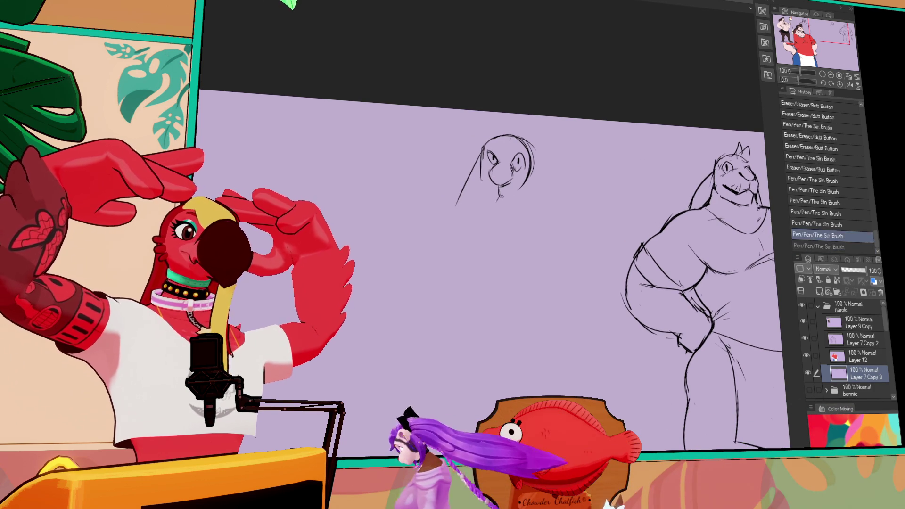
mouse_move(498, 198)
mouse_down()
mouse_move(511, 207)
mouse_move(514, 193)
mouse_up()
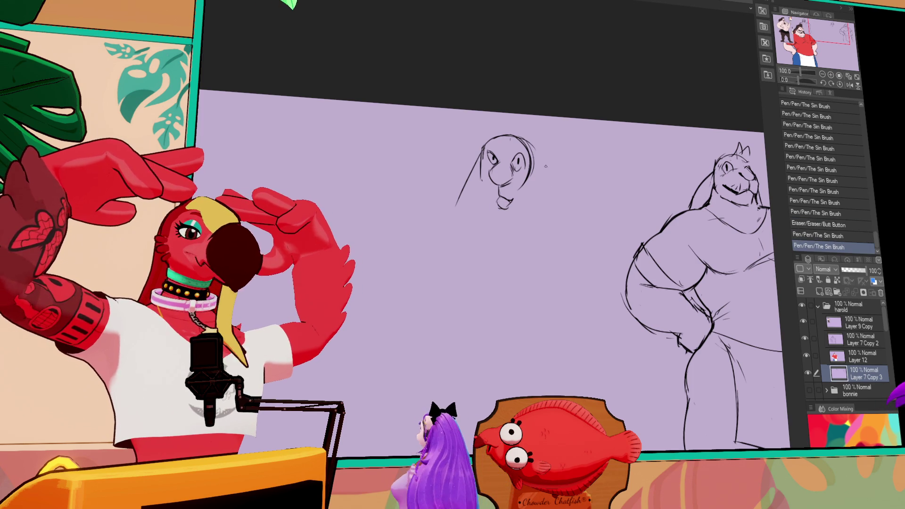
Move the chin strokes up and reposition the right eye, then pan both sketches into view.
mouse_move(491, 189)
mouse_down()
mouse_move(523, 220)
mouse_move(503, 198)
mouse_move(514, 178)
mouse_move(511, 194)
mouse_move(530, 186)
mouse_up()
key(ctrl+d)
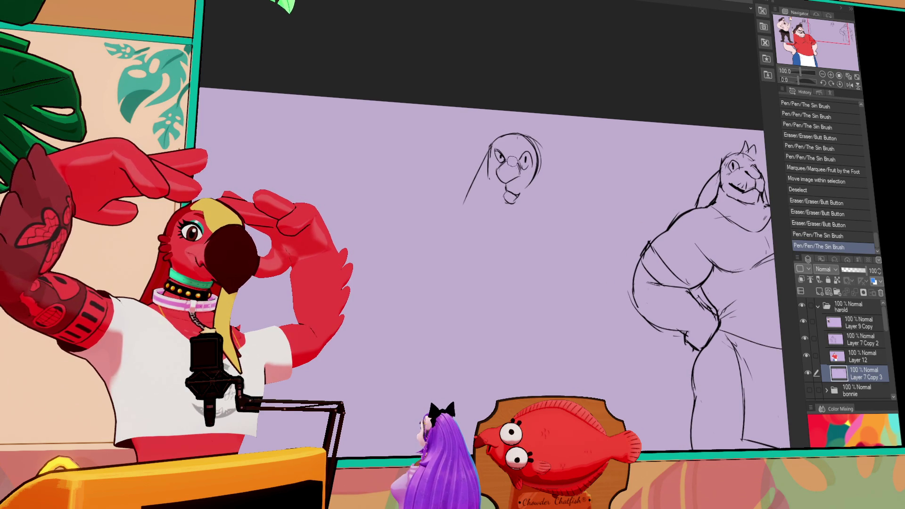
key(m)
drag(510, 142, 531, 170)
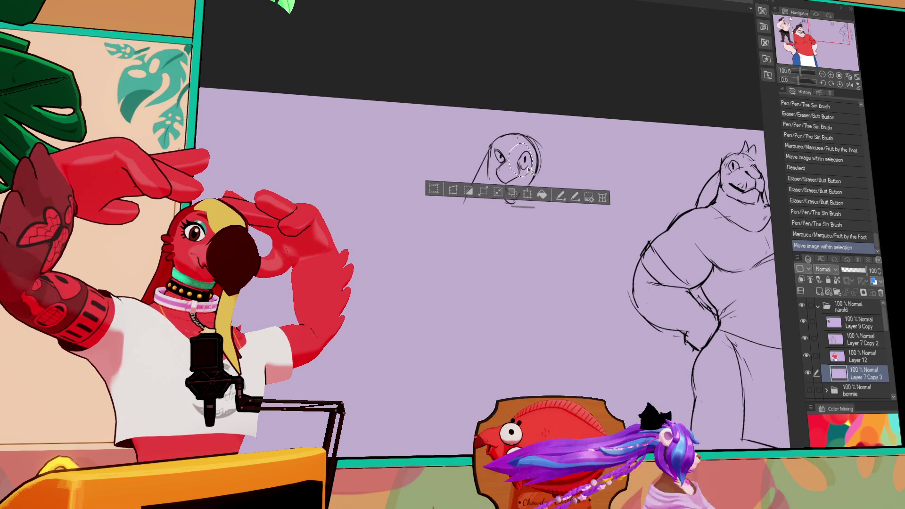
key(ctrl+d)
drag(580, 101, 580, 195)
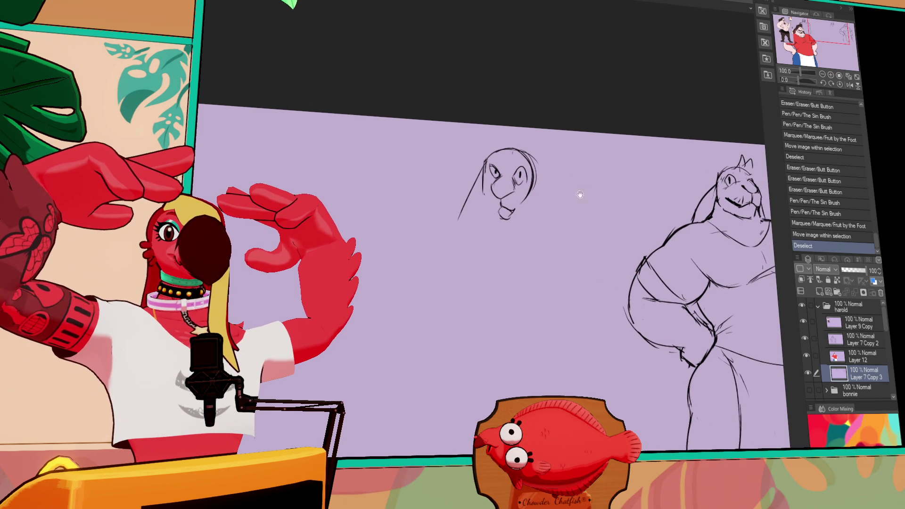
drag(584, 155, 552, 197)
mouse_move(676, 115)
mouse_down()
mouse_move(624, 125)
mouse_move(586, 161)
mouse_move(447, 192)
mouse_up()
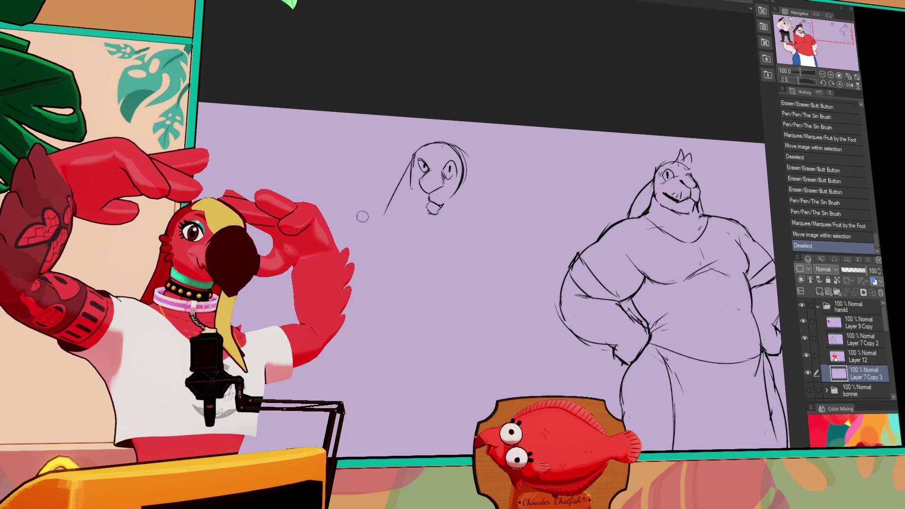
Draw ears on the small head and redraw its chin lower after erasing the old lines.
drag(415, 141, 416, 140)
mouse_move(412, 142)
mouse_down()
mouse_move(413, 128)
mouse_move(429, 142)
mouse_move(415, 144)
mouse_up()
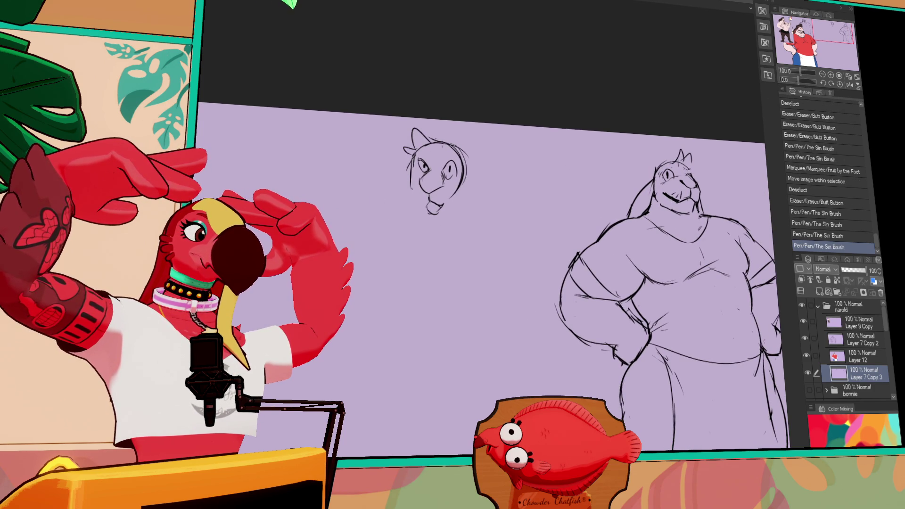
drag(553, 164, 551, 165)
mouse_move(438, 207)
mouse_down()
mouse_move(445, 210)
mouse_move(432, 210)
mouse_move(443, 215)
mouse_move(424, 203)
mouse_up()
drag(416, 194, 441, 221)
drag(434, 214, 445, 221)
drag(440, 218, 462, 214)
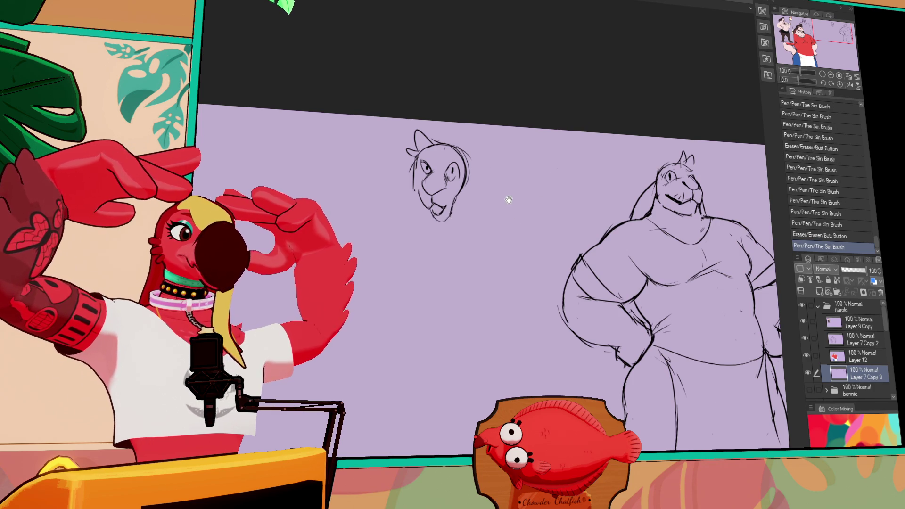
Refine both cheeks, add side sketch lines and touch up the chin.
drag(408, 180, 413, 186)
mouse_move(408, 179)
mouse_down()
mouse_move(412, 184)
mouse_move(415, 166)
mouse_move(415, 193)
mouse_move(414, 185)
mouse_move(467, 189)
mouse_up()
mouse_move(464, 164)
mouse_down()
mouse_move(467, 191)
mouse_move(469, 170)
mouse_move(488, 200)
mouse_up()
mouse_move(414, 168)
mouse_down()
mouse_move(401, 207)
mouse_move(445, 208)
mouse_up()
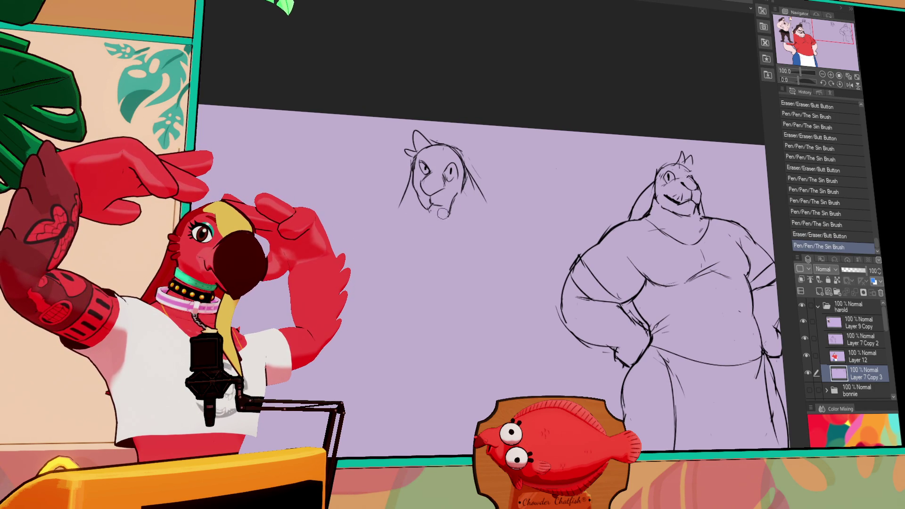
mouse_move(428, 213)
mouse_down()
mouse_move(454, 219)
mouse_move(445, 206)
mouse_move(453, 201)
mouse_move(437, 195)
mouse_up()
mouse_move(430, 191)
mouse_down()
mouse_move(456, 202)
mouse_move(460, 196)
mouse_up()
scroll(518, 179, down, 1)
mouse_move(452, 186)
mouse_down()
mouse_move(458, 194)
mouse_move(403, 189)
mouse_move(426, 180)
mouse_move(462, 203)
mouse_move(495, 193)
mouse_up()
key(ctrl+z)
key(ctrl+z)
Rework the small head's chin and mouth, erasing stray marks near the mouth.
mouse_move(483, 191)
mouse_down()
mouse_move(493, 189)
mouse_move(486, 184)
mouse_up()
drag(477, 186, 487, 193)
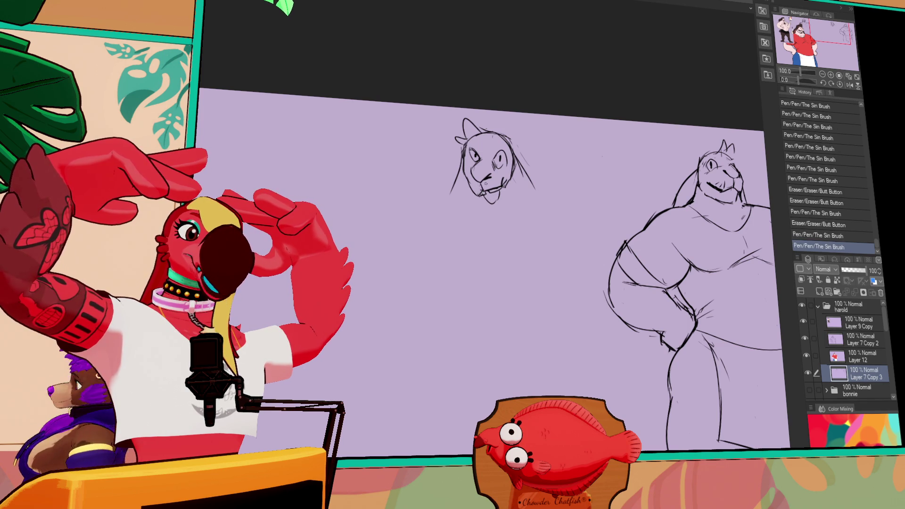
drag(559, 149, 591, 181)
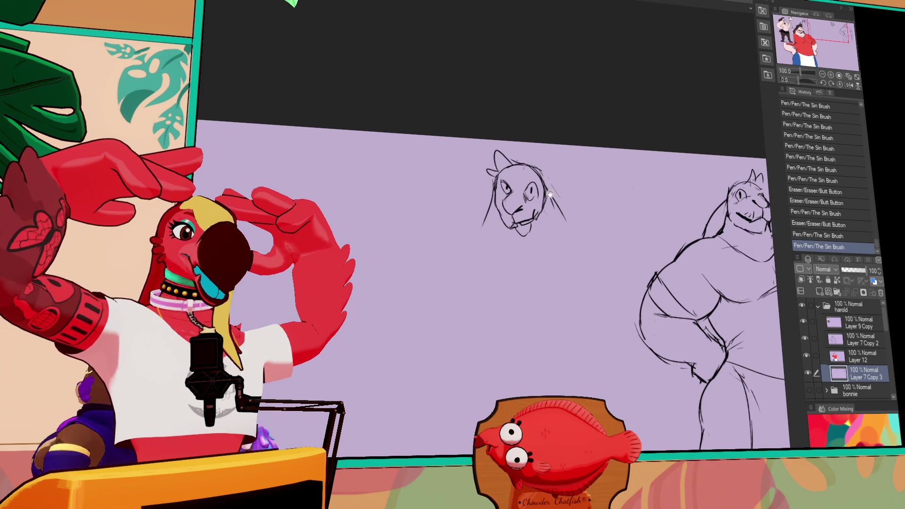
drag(509, 218, 510, 226)
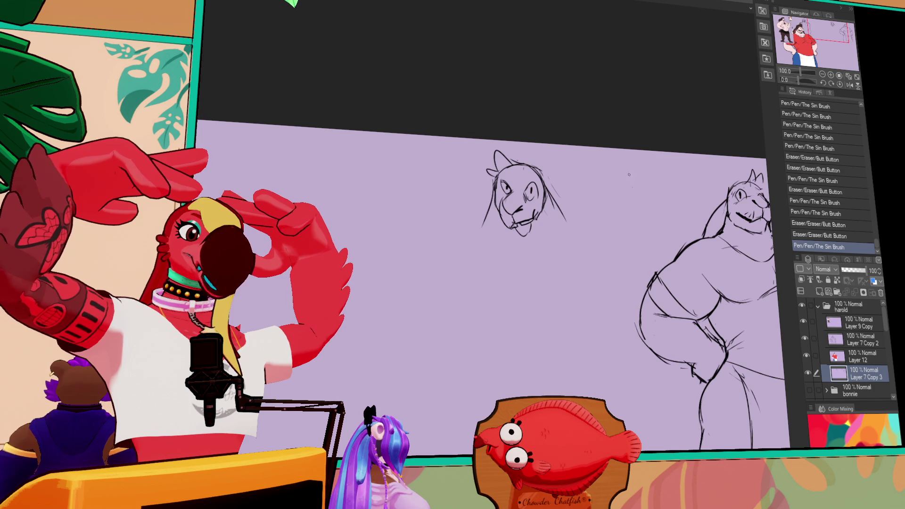
drag(629, 175, 636, 177)
drag(512, 211, 515, 214)
Redraw and refine the nose and mouth lines with small strokes.
drag(531, 207, 534, 200)
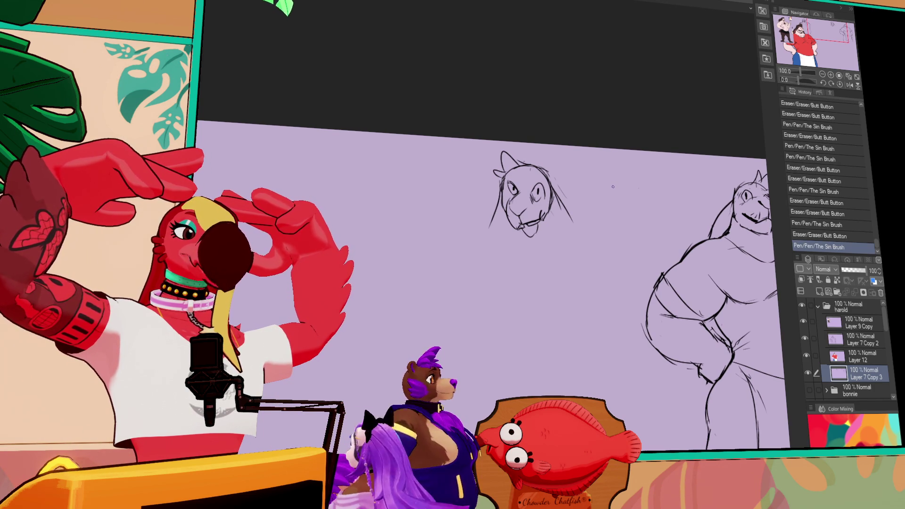
drag(578, 195, 583, 203)
mouse_move(518, 205)
mouse_down()
mouse_move(519, 225)
mouse_move(527, 214)
mouse_move(528, 225)
mouse_move(522, 219)
mouse_up()
drag(515, 210, 523, 219)
drag(521, 215, 524, 221)
drag(519, 221, 527, 225)
key(ctrl+z)
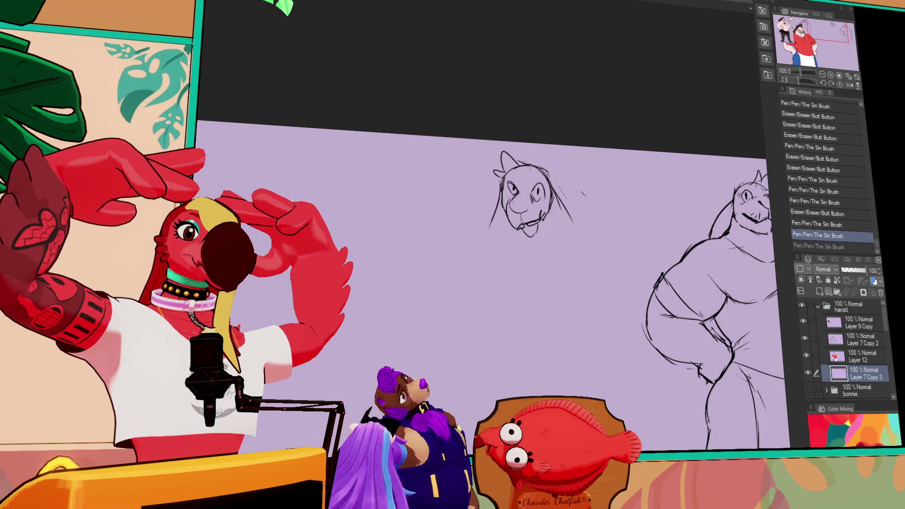
mouse_move(523, 212)
mouse_down()
mouse_move(541, 207)
mouse_move(530, 211)
mouse_up()
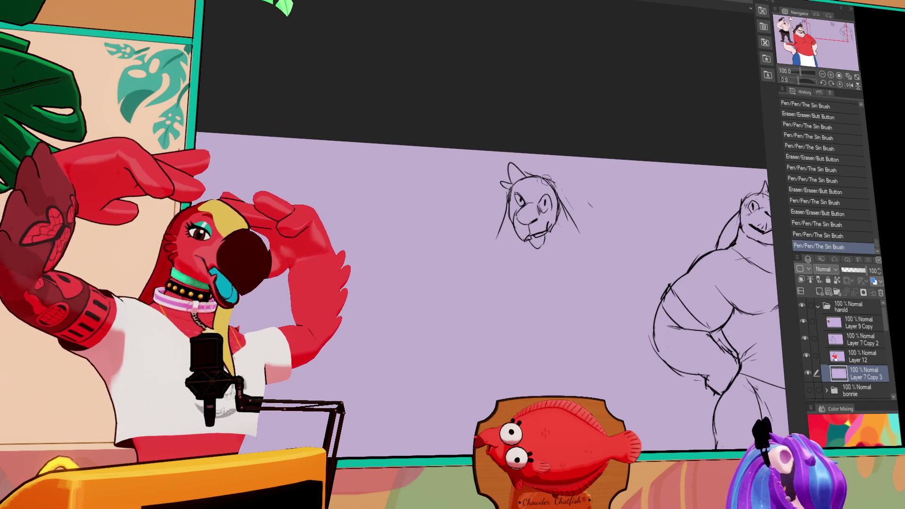
Redraw the left eye, nudge the right eye into a new spot, and finish the chin strokes.
drag(517, 191, 526, 202)
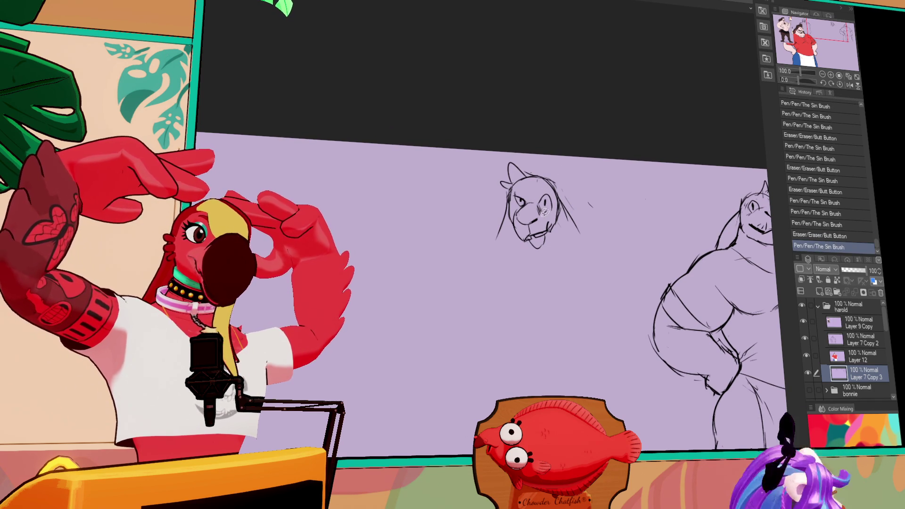
drag(558, 206, 548, 215)
key(ctrl+d)
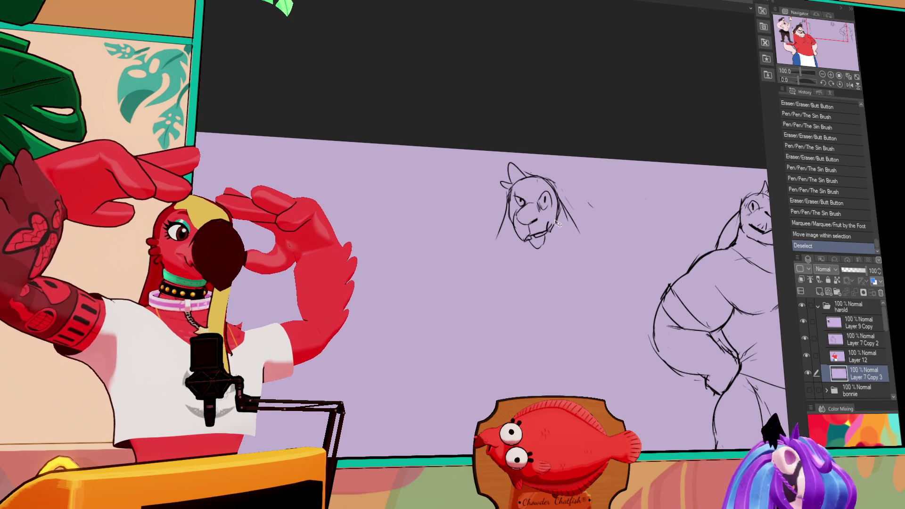
drag(535, 241, 537, 238)
key(ctrl+z)
key(ctrl+z)
drag(533, 234, 540, 239)
drag(536, 234, 544, 239)
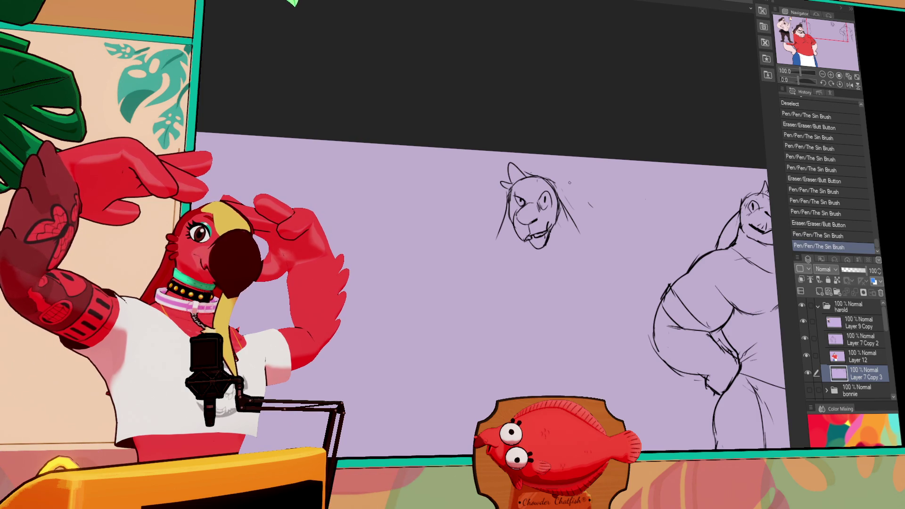
drag(585, 196, 583, 202)
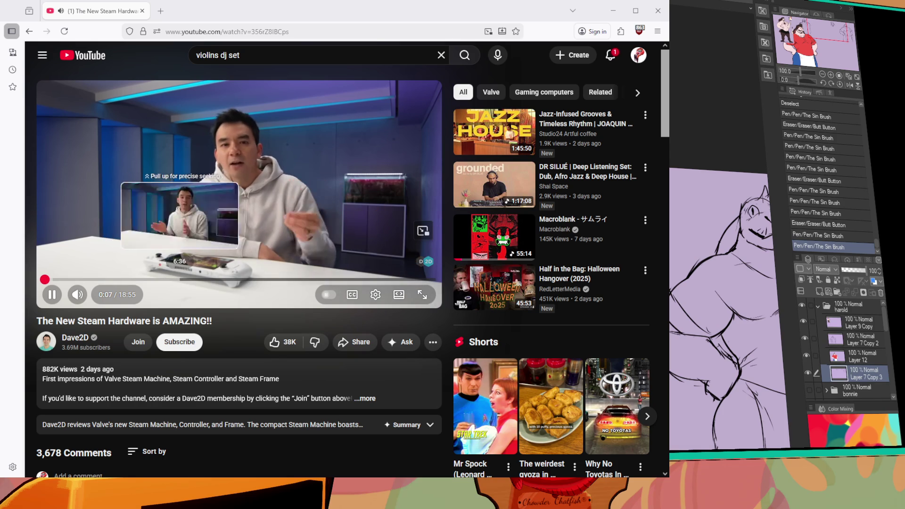
Pause the 'The New Steam Hardware is AMAZING!!' video playing in the browser.
click(164, 214)
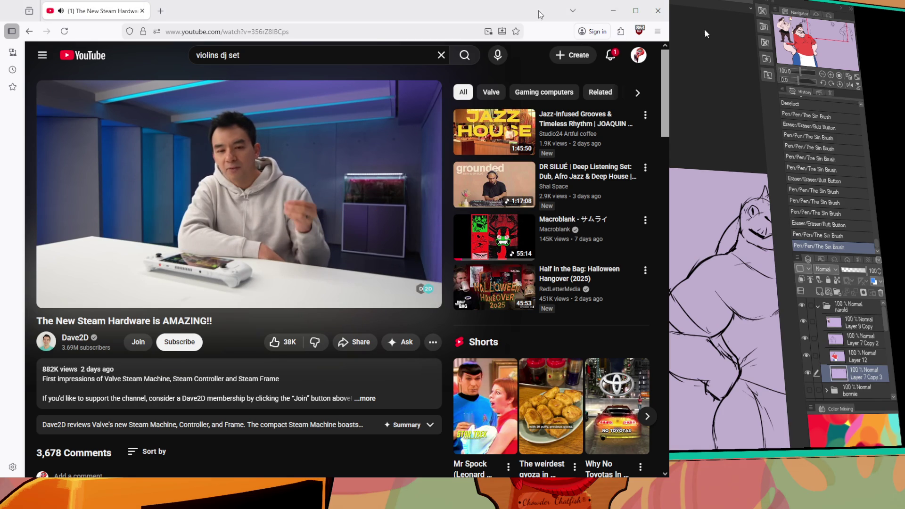
Resize the browser window smaller so the sketch canvas shows beside it.
mouse_move(666, 476)
mouse_down()
mouse_move(428, 343)
mouse_move(533, 343)
mouse_up()
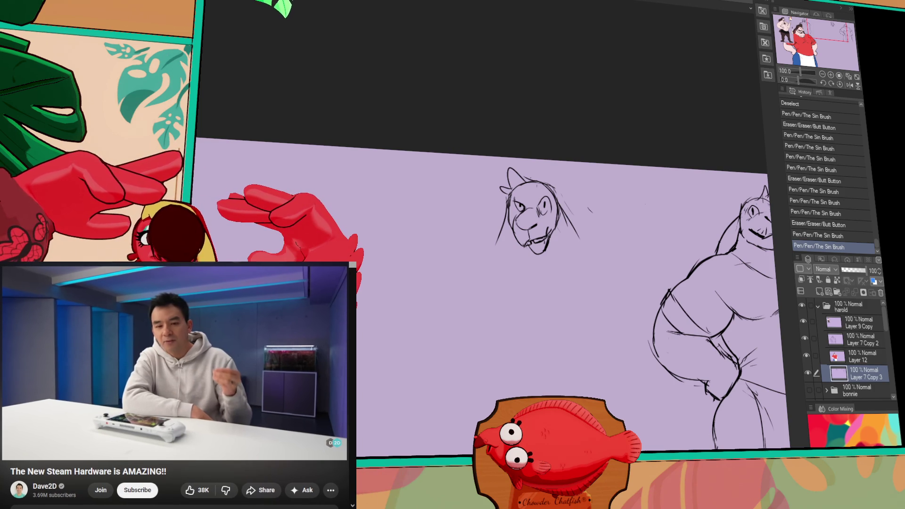
Resume the Steam hardware video, then pause it again at 0:38.
mouse_move(188, 351)
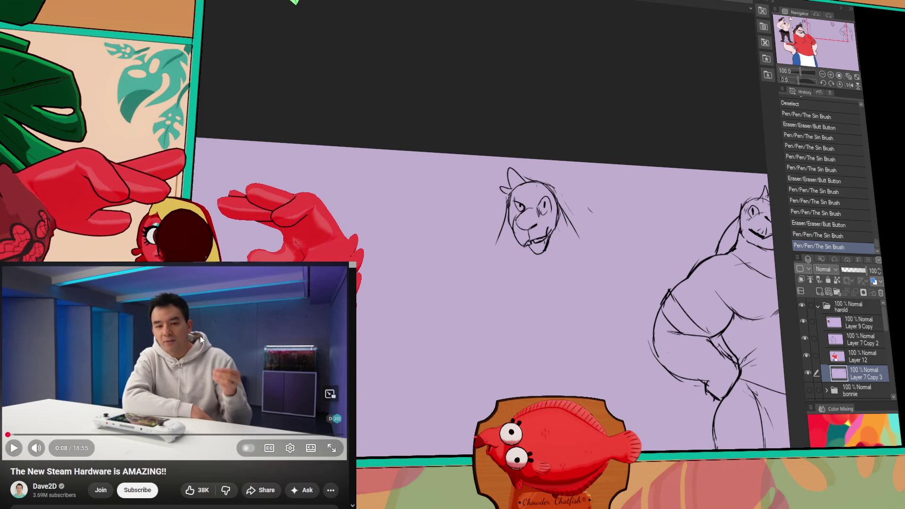
click(200, 336)
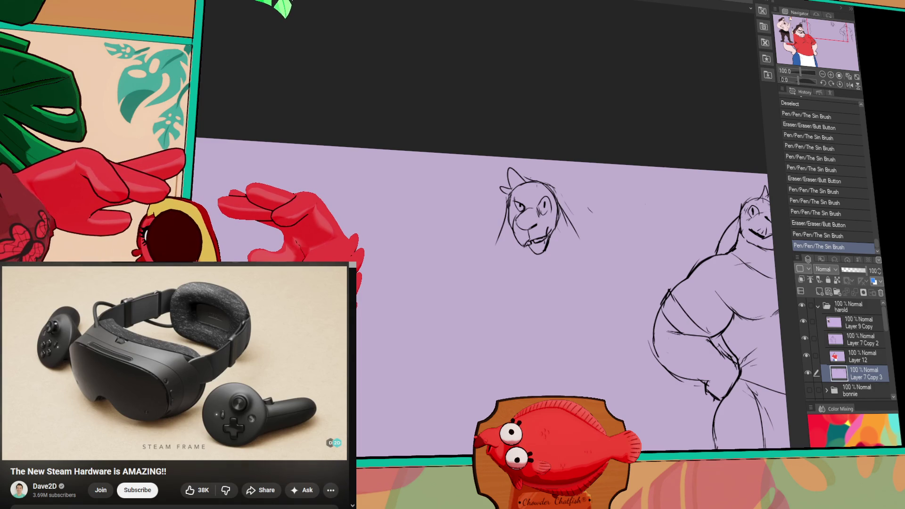
mouse_move(83, 417)
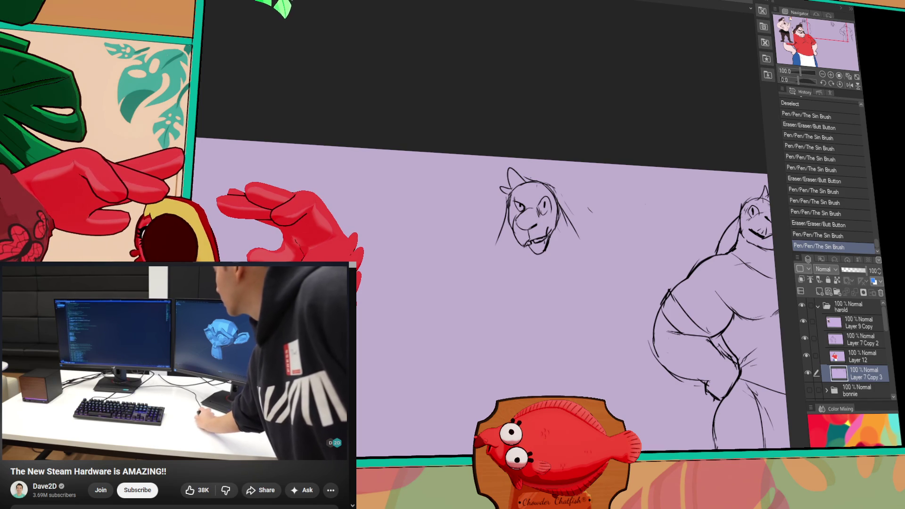
mouse_move(217, 380)
click(223, 355)
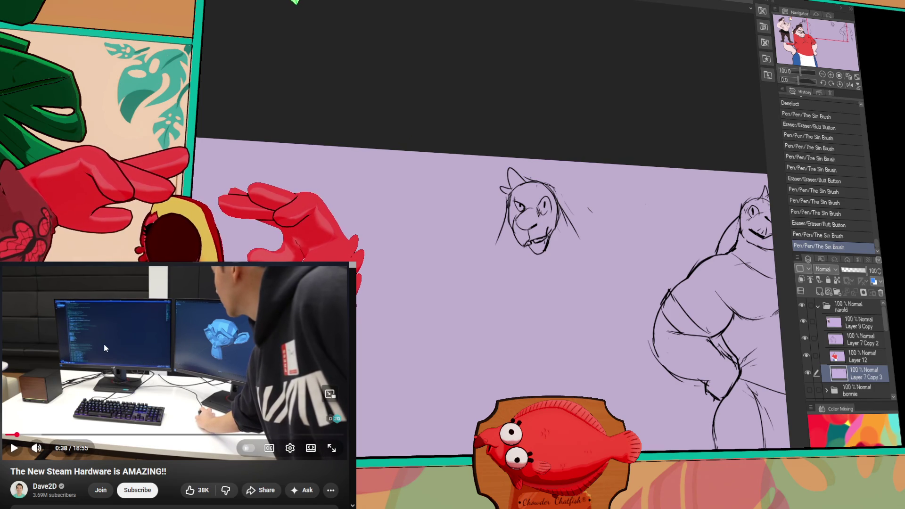
Play the video on, pause it, and skip back about six seconds to 2:14.
click(188, 387)
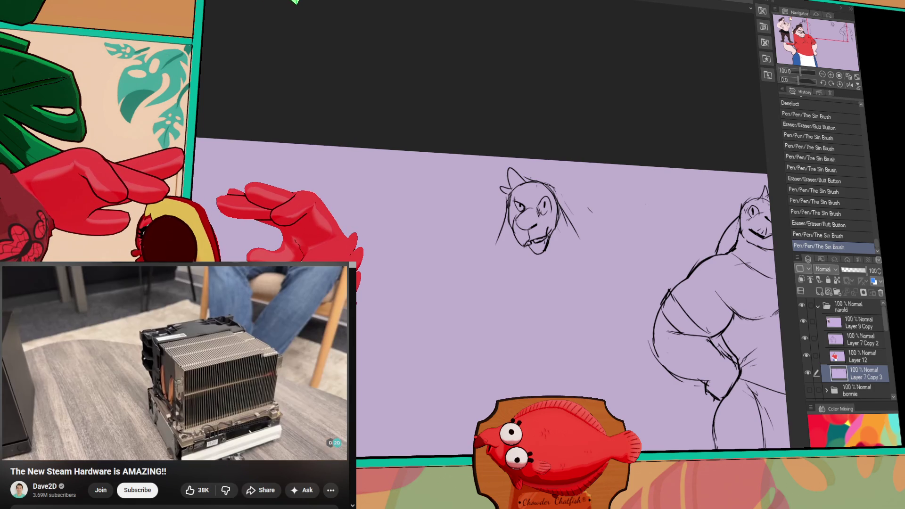
click(195, 364)
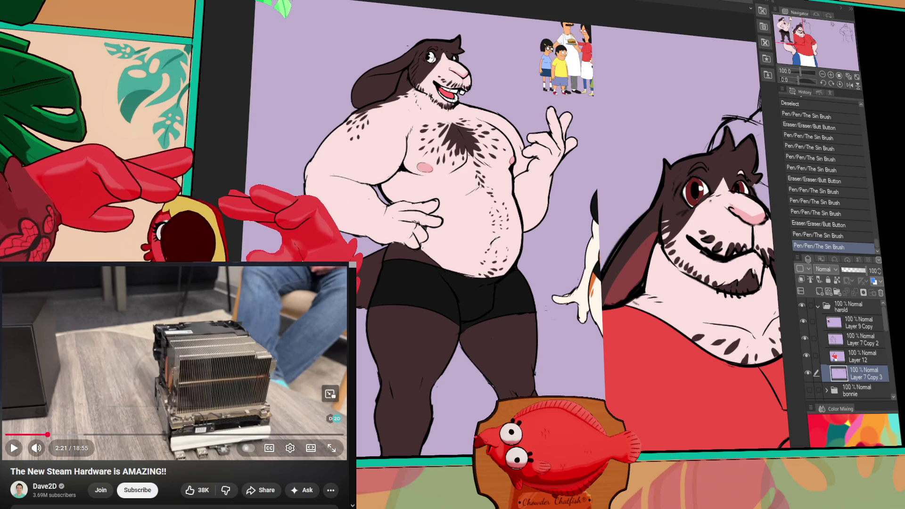
key(Left)
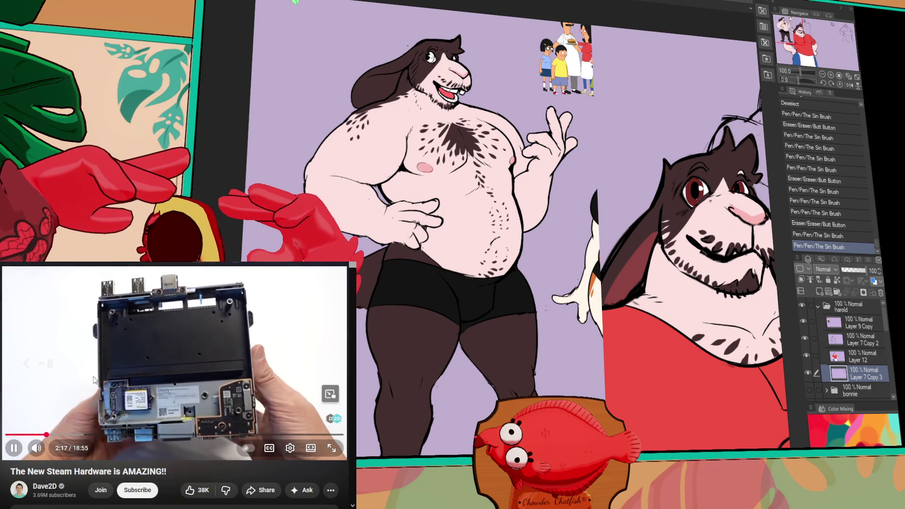
key(Left)
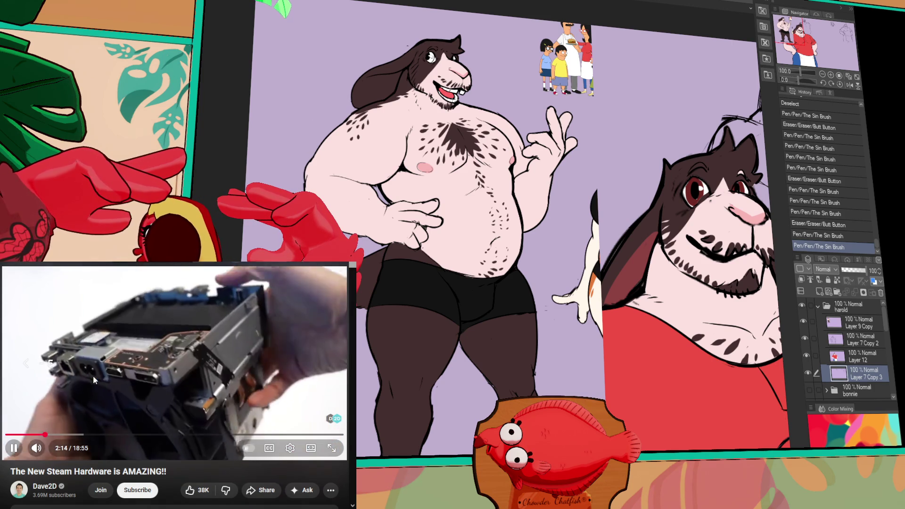
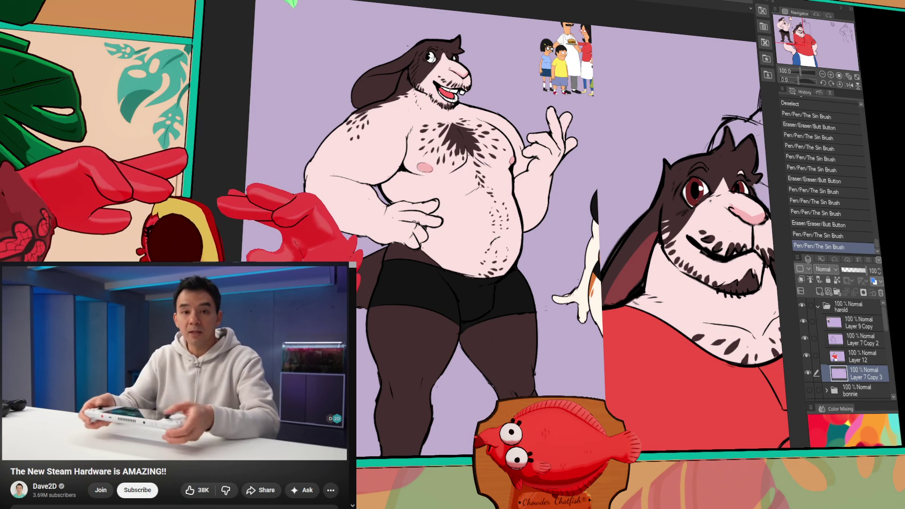
Pause, scrub back and resume the reference tutorial video.
click(205, 347)
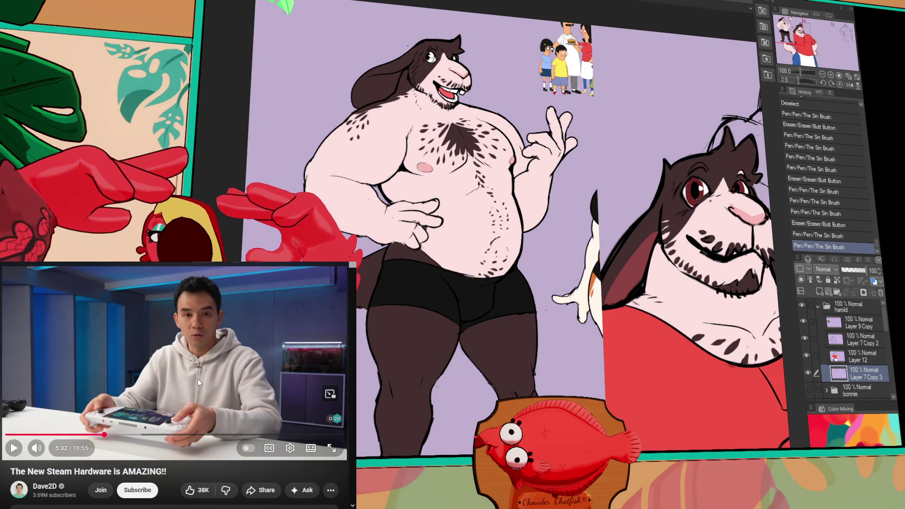
click(198, 381)
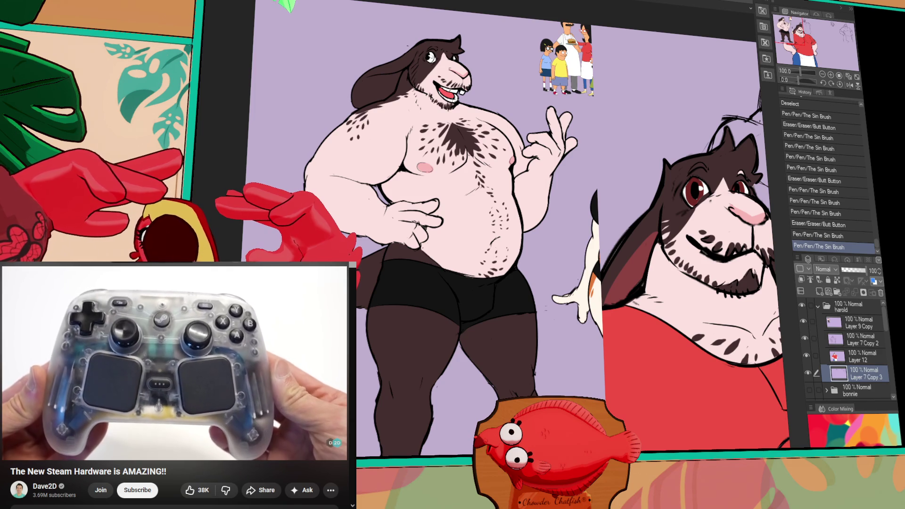
drag(128, 434, 131, 440)
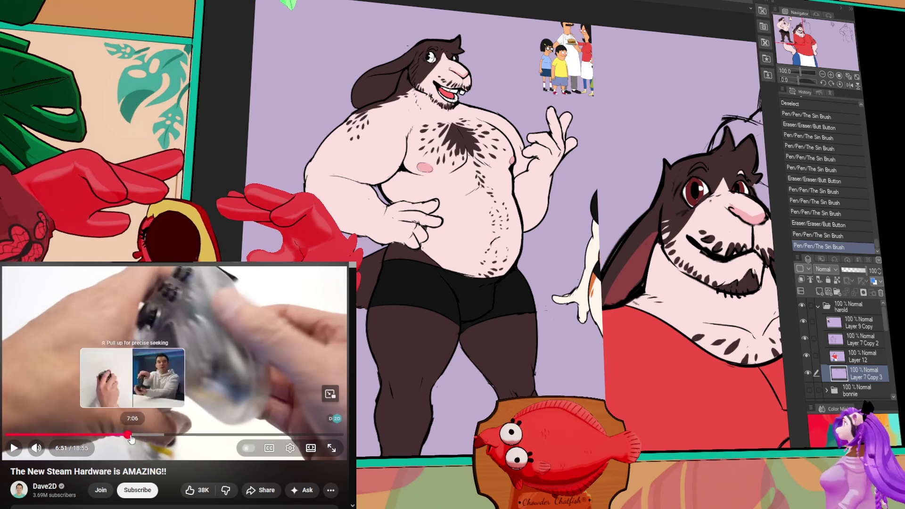
key(Left)
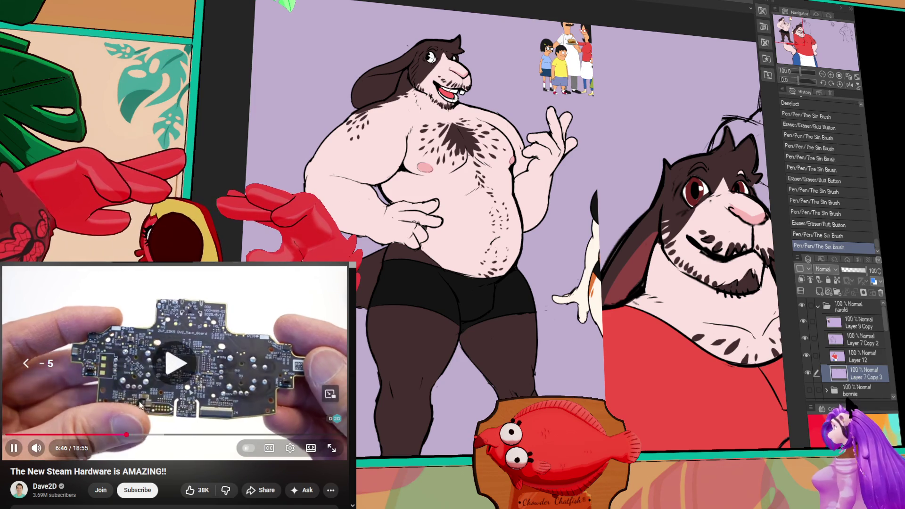
click(239, 400)
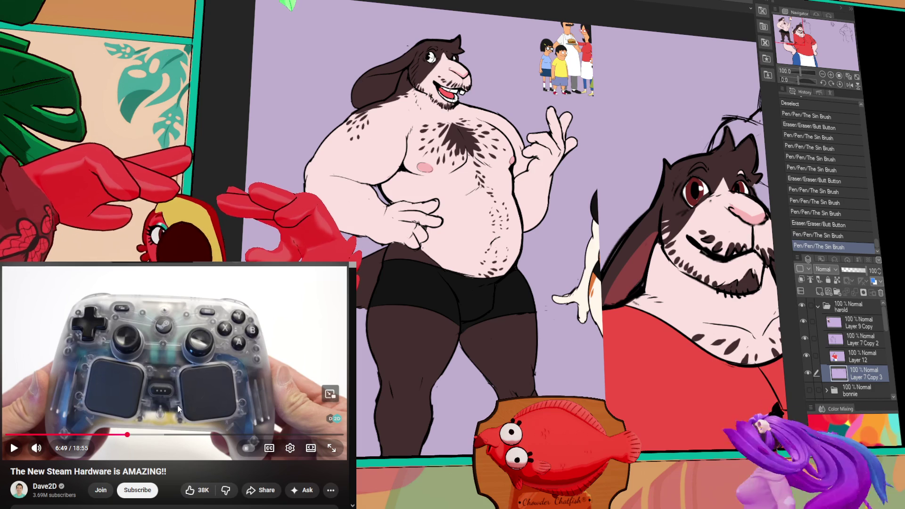
click(155, 370)
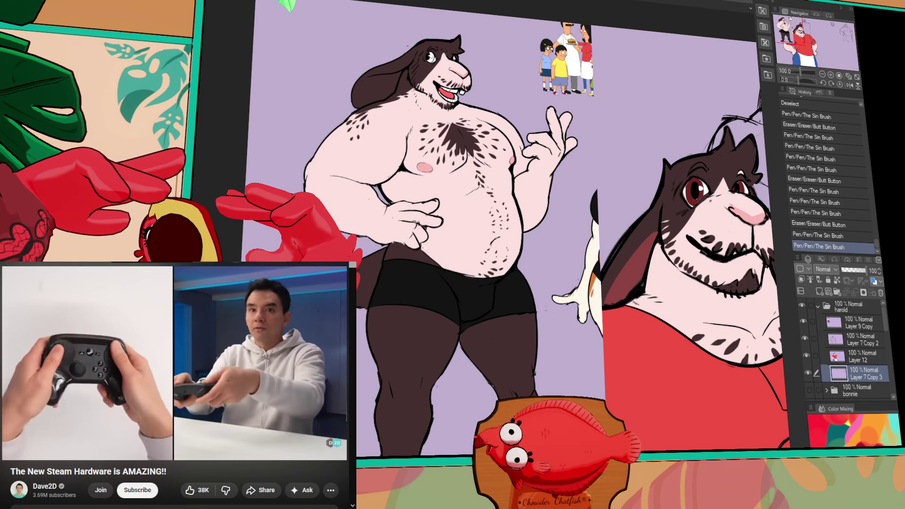
mouse_move(152, 389)
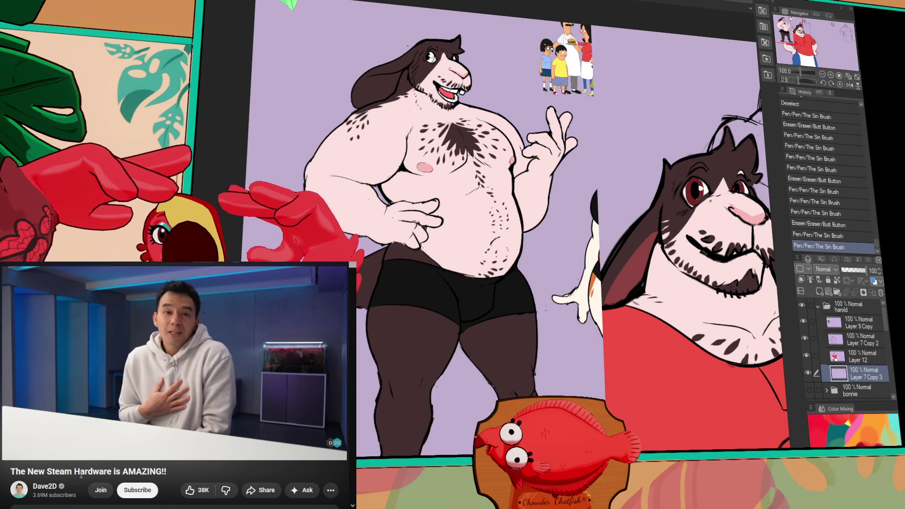
Pan to the head and body sketches, redraw the head's face and mouth, and erase chin strays.
mouse_move(752, 307)
mouse_down()
mouse_move(747, 293)
mouse_move(521, 254)
mouse_move(504, 212)
mouse_move(448, 156)
mouse_move(477, 239)
mouse_move(547, 193)
mouse_up()
drag(730, 115, 552, 217)
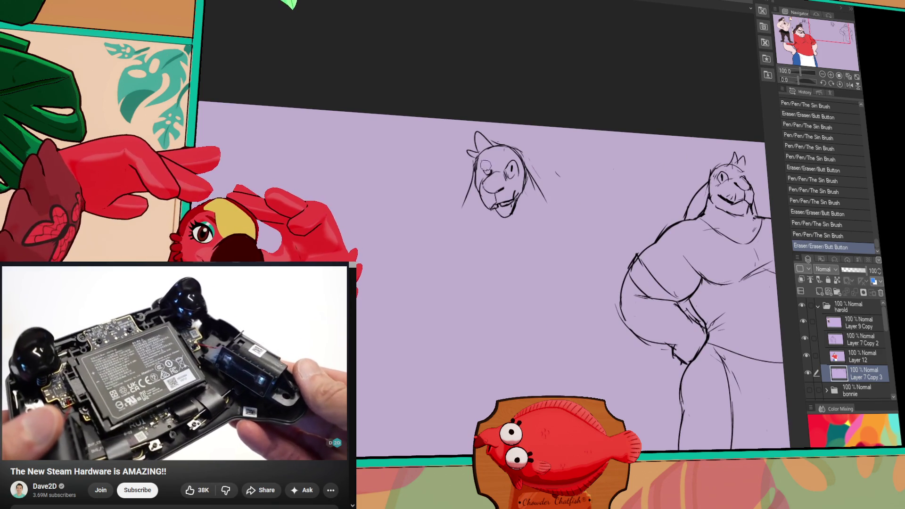
drag(500, 152, 501, 153)
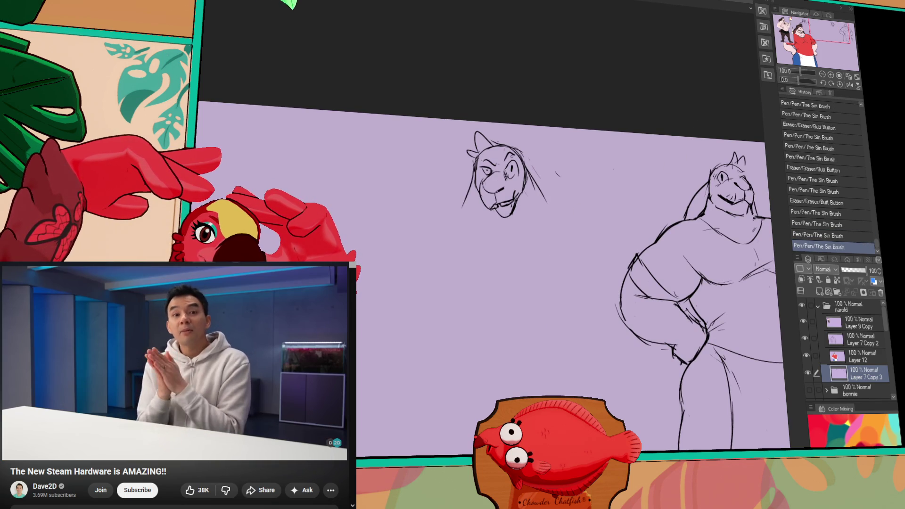
drag(502, 200, 514, 203)
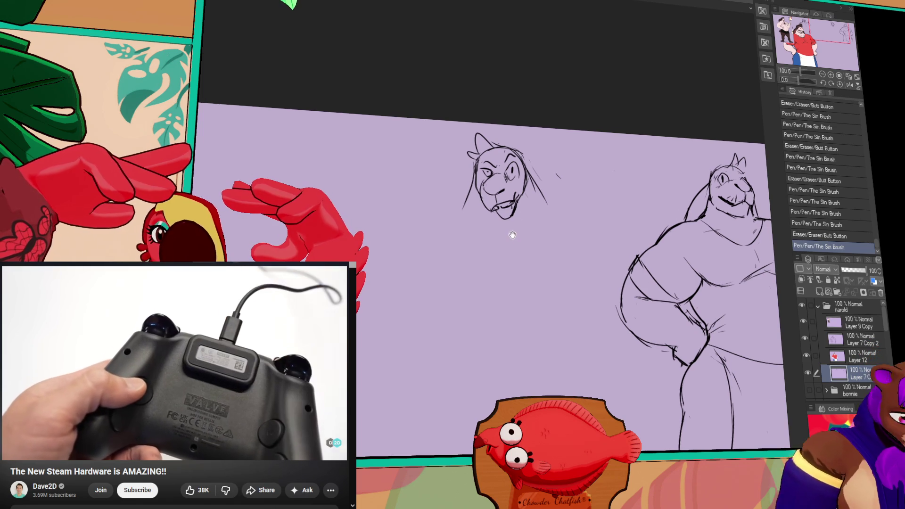
drag(510, 198, 515, 205)
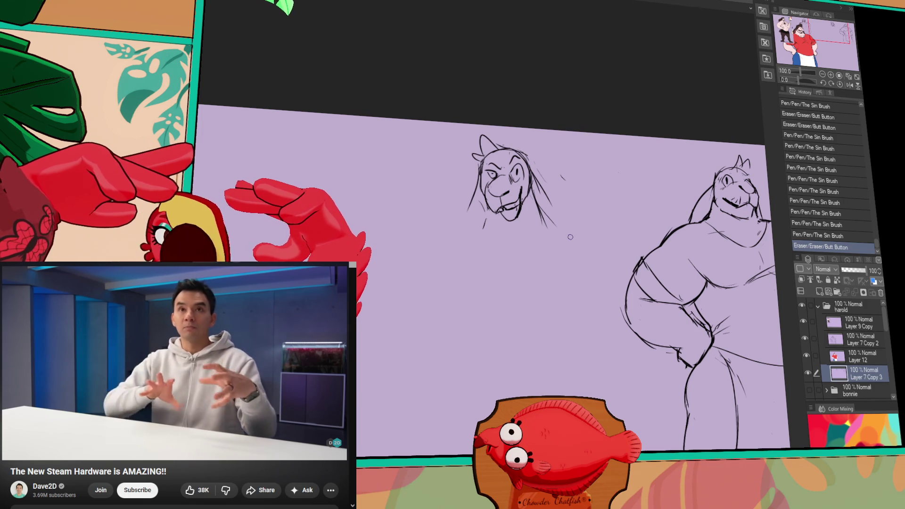
drag(485, 218, 483, 227)
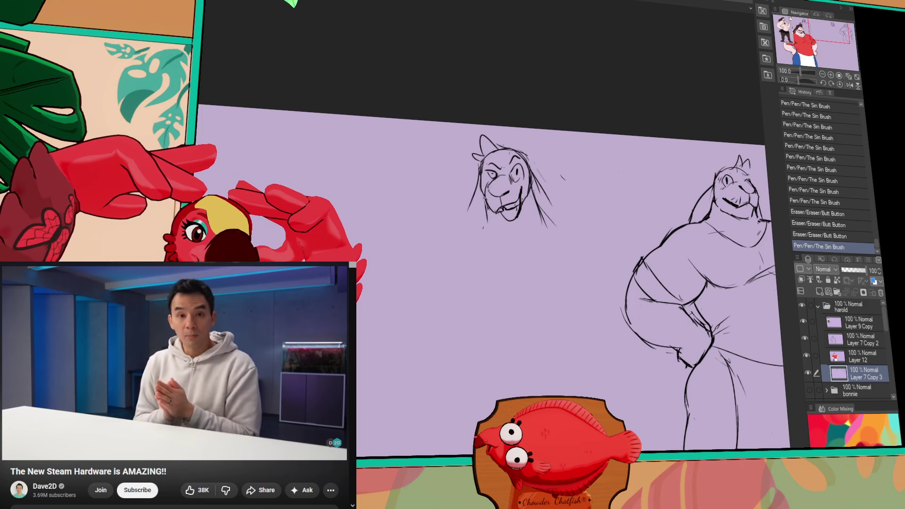
Redraw and refine the right side of the sketched face.
drag(530, 176, 551, 204)
mouse_move(533, 179)
mouse_down()
mouse_move(550, 208)
mouse_move(547, 226)
mouse_up()
click(183, 352)
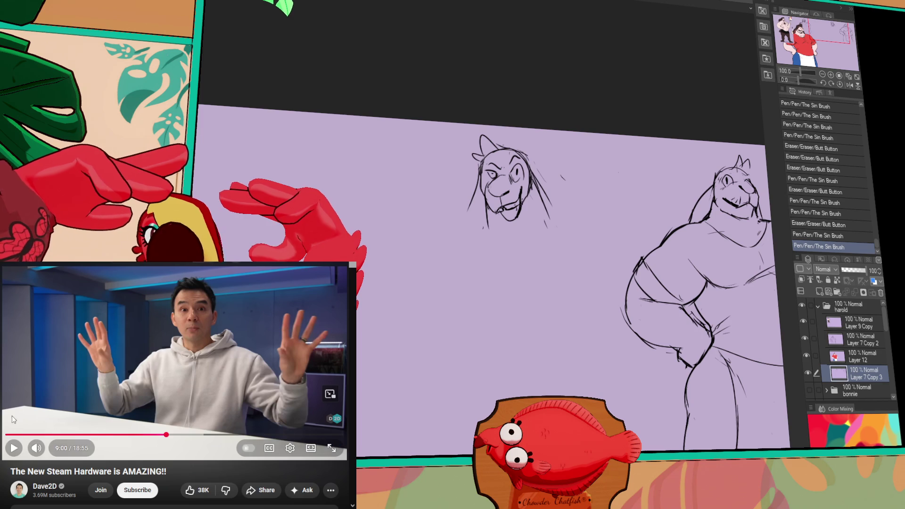
click(92, 372)
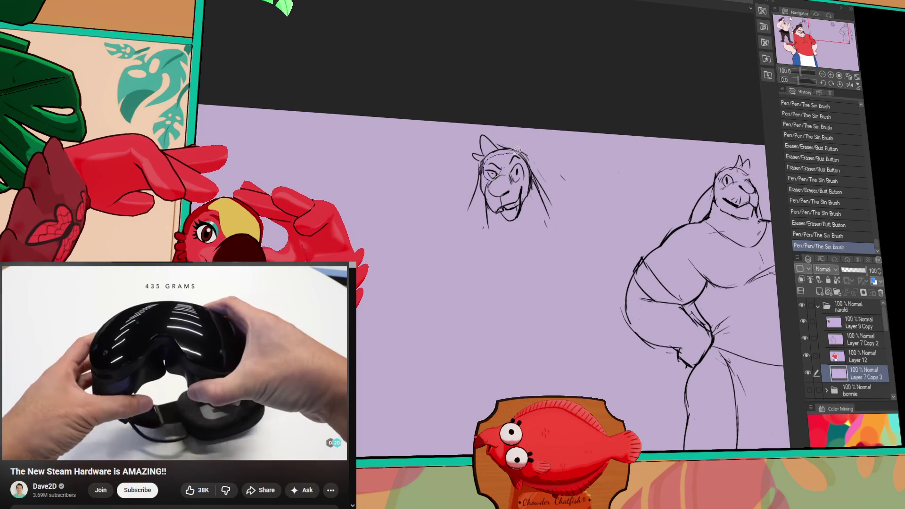
Marquee-select the face sketch, nudge it slightly, then deselect.
key(m)
mouse_move(481, 155)
mouse_down()
mouse_move(544, 201)
mouse_move(604, 186)
mouse_up()
key(ctrl+d)
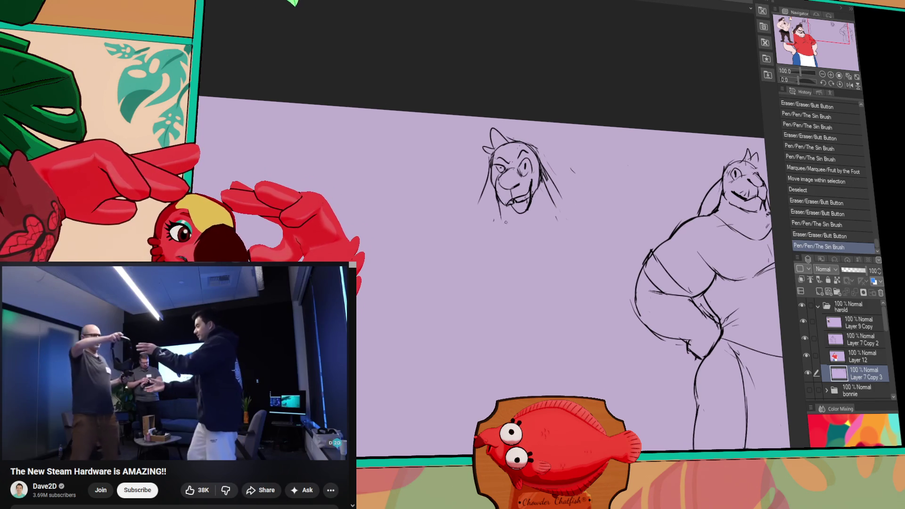
Add strokes to the chin and right cheek, extending a line out from the cheek.
drag(504, 218, 499, 214)
drag(553, 186, 578, 216)
mouse_move(542, 172)
mouse_down()
mouse_move(561, 198)
mouse_move(507, 208)
mouse_up()
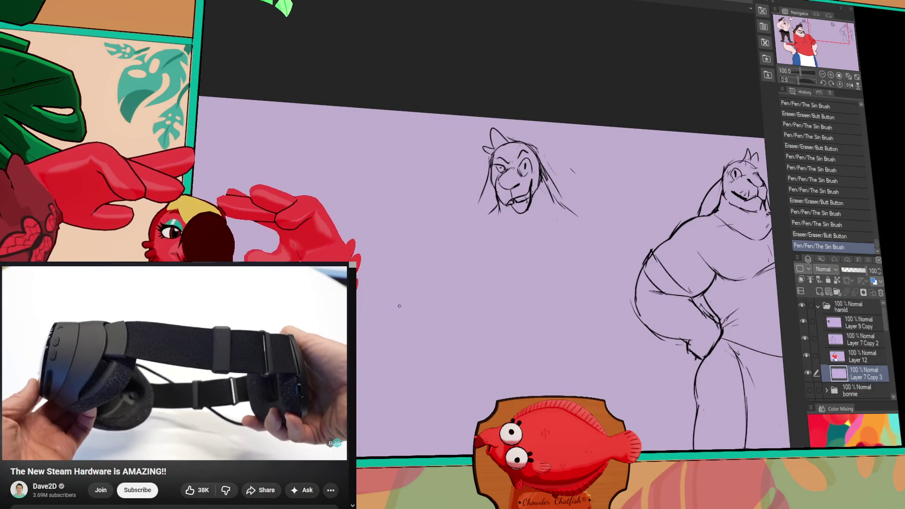
click(189, 386)
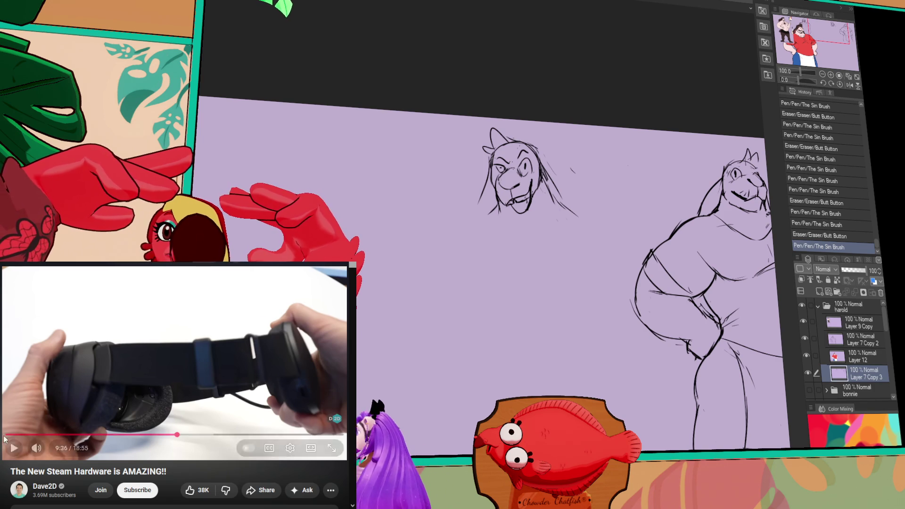
click(119, 368)
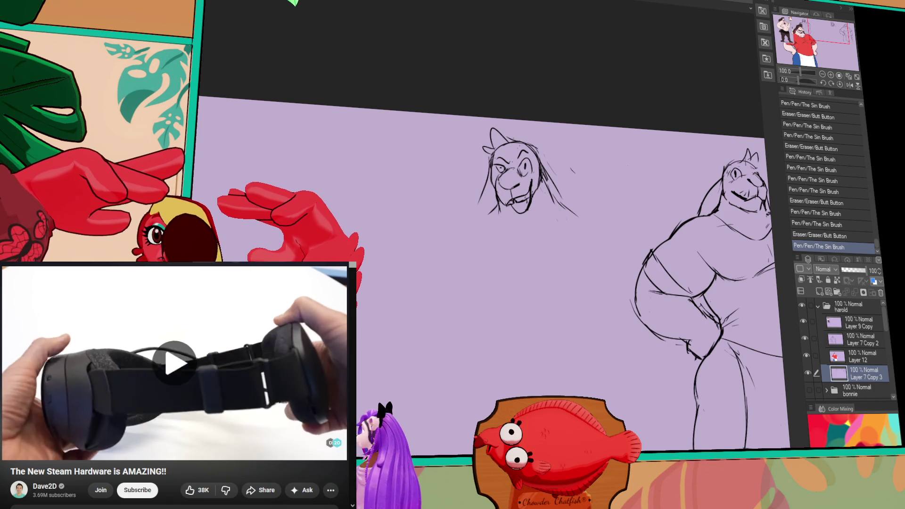
click(119, 368)
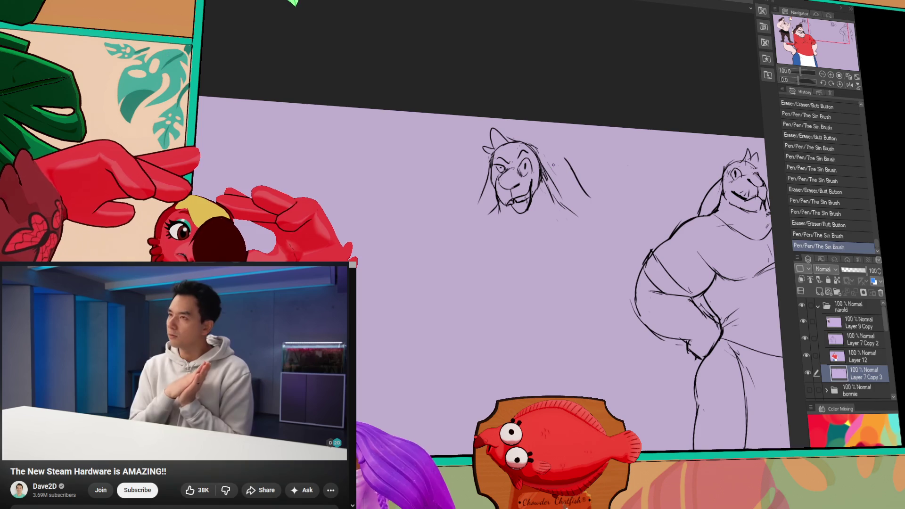
Undo the stray stroke, rework the line beside the head, and redraw the right eye.
key(ctrl+z)
drag(498, 144, 514, 140)
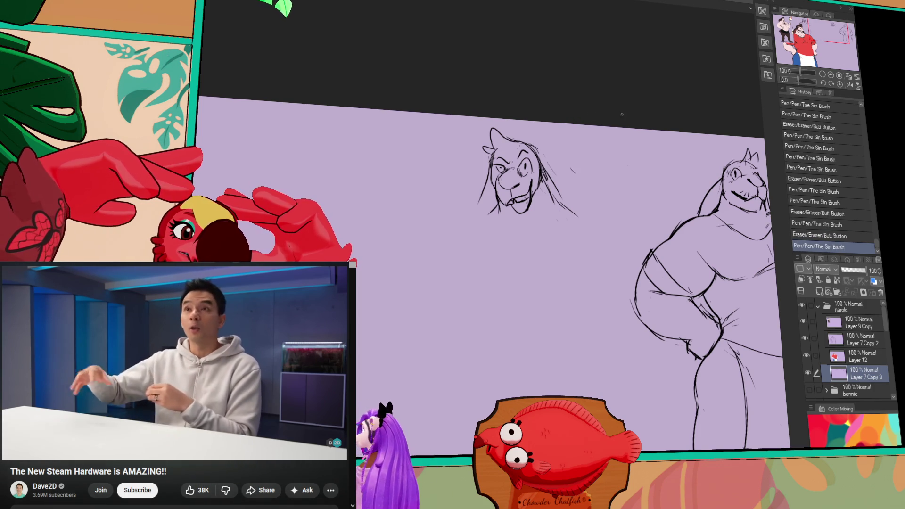
drag(722, 206, 713, 218)
drag(736, 178, 733, 178)
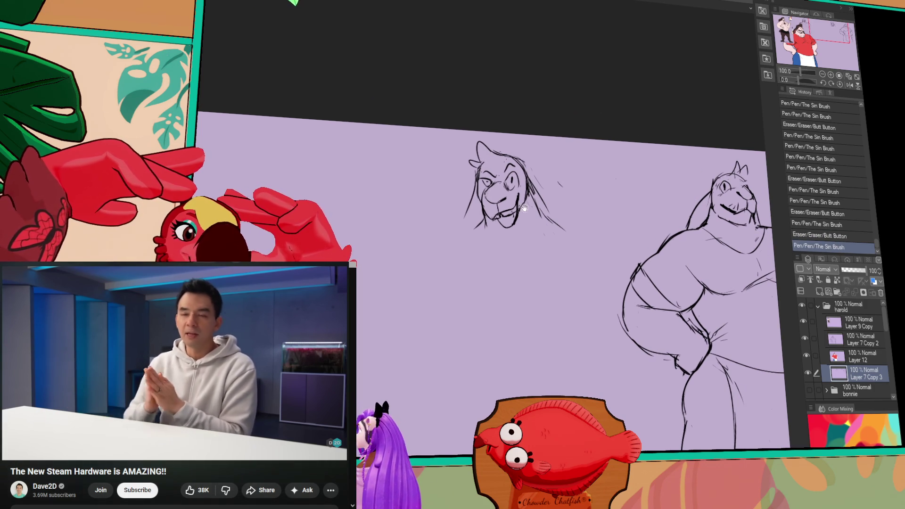
drag(514, 188, 515, 178)
mouse_move(508, 183)
mouse_down()
mouse_move(547, 200)
mouse_move(566, 190)
mouse_up()
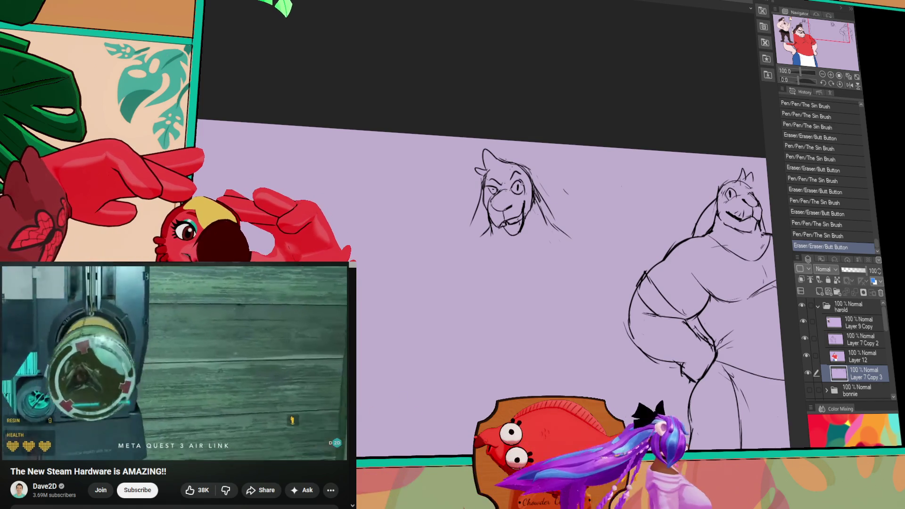
mouse_move(511, 186)
mouse_down()
mouse_move(527, 178)
mouse_move(529, 197)
mouse_move(519, 190)
mouse_up()
Nudge the right eye into place and add small marks beside it.
key(ctrl+d)
click(518, 187)
key(ctrl+d)
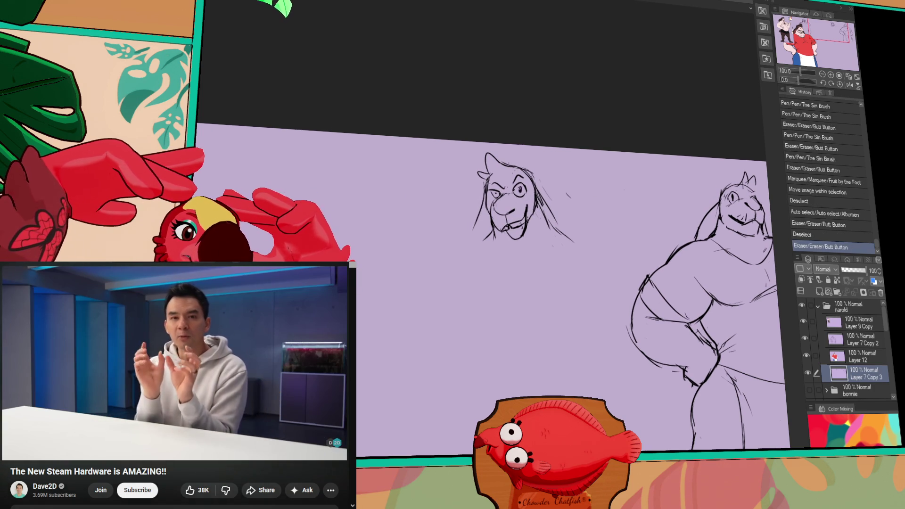
drag(521, 177, 523, 180)
click(549, 180)
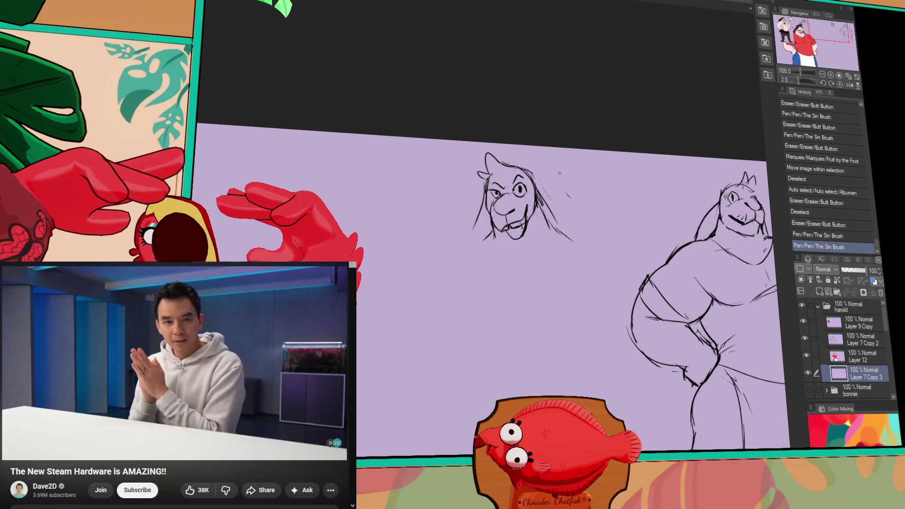
Sketch extra hair strands and shoulder lines around the head.
drag(589, 192, 593, 189)
mouse_move(537, 187)
mouse_down()
mouse_move(563, 219)
mouse_move(627, 228)
mouse_up()
drag(499, 231, 476, 244)
drag(476, 244, 434, 288)
drag(670, 200, 654, 188)
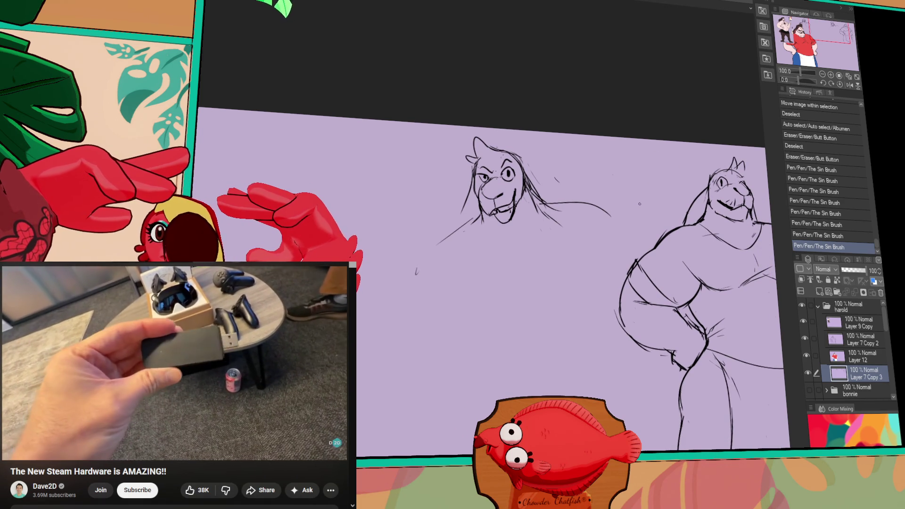
Erase the left shoulder line and redraw the chin and mouth lines.
mouse_move(438, 244)
mouse_down()
mouse_move(475, 217)
mouse_move(433, 265)
mouse_up()
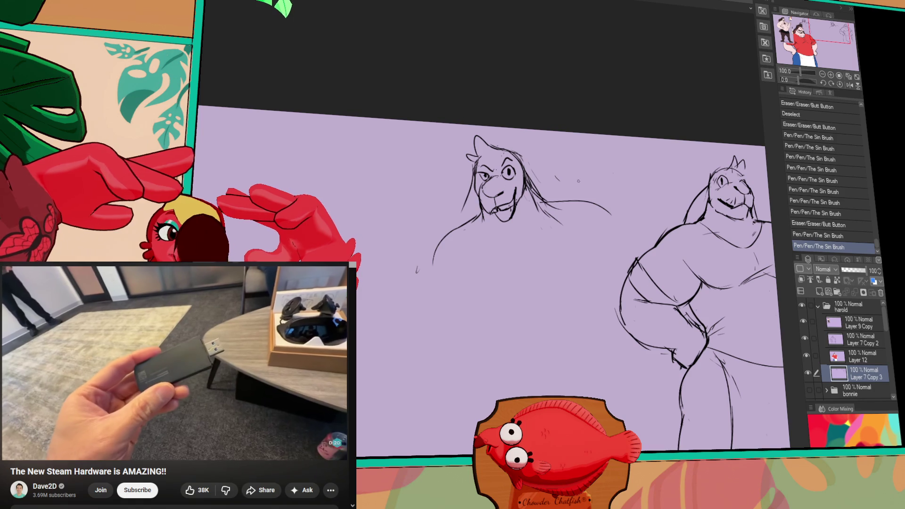
mouse_move(509, 220)
mouse_down()
mouse_move(495, 213)
mouse_move(508, 219)
mouse_up()
drag(496, 213, 500, 218)
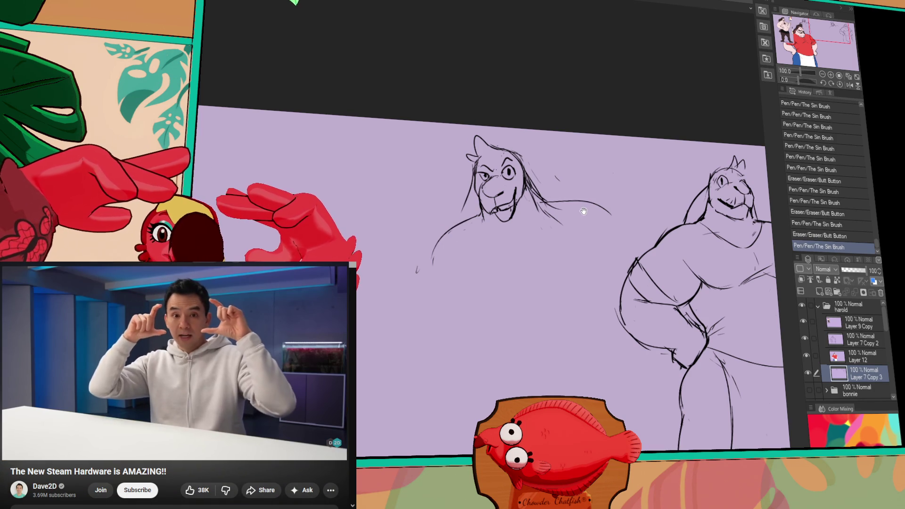
drag(583, 212, 533, 201)
Add strokes beside the head and redraw the neck and darker U-shaped chest lines.
drag(544, 165, 524, 205)
key(ctrl+z)
key(ctrl+z)
key(ctrl+y)
key(ctrl+y)
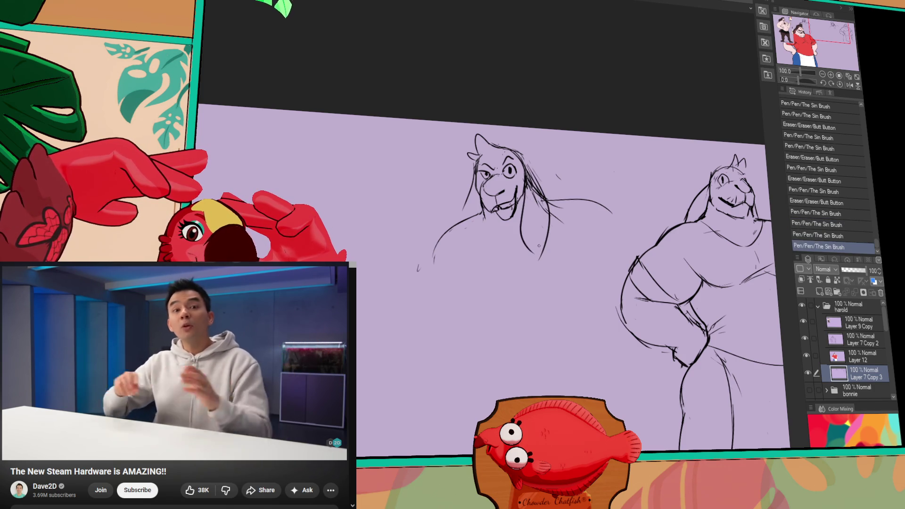
drag(679, 207, 676, 206)
drag(517, 206, 526, 248)
drag(526, 247, 535, 257)
mouse_move(537, 256)
mouse_down()
mouse_move(541, 218)
mouse_move(590, 204)
mouse_up()
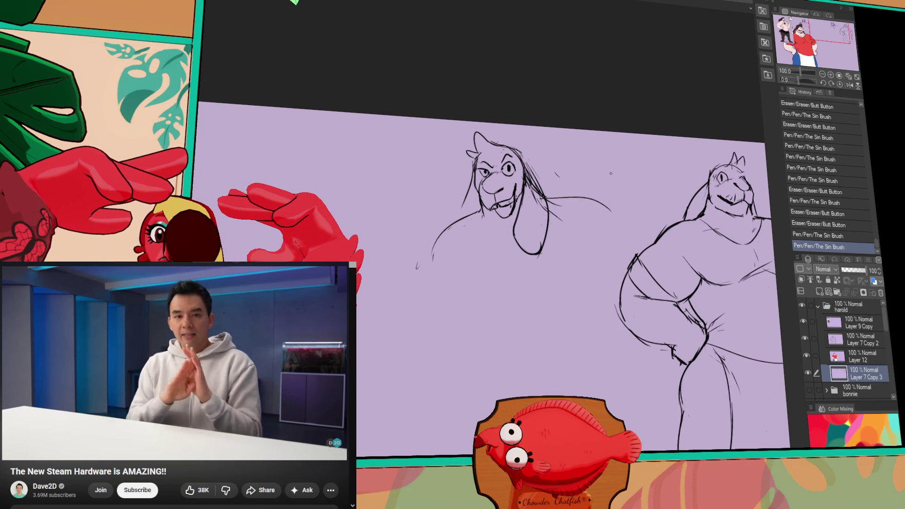
Clean up stray hair strokes and draw a long floppy ear beside the head.
drag(630, 212, 632, 202)
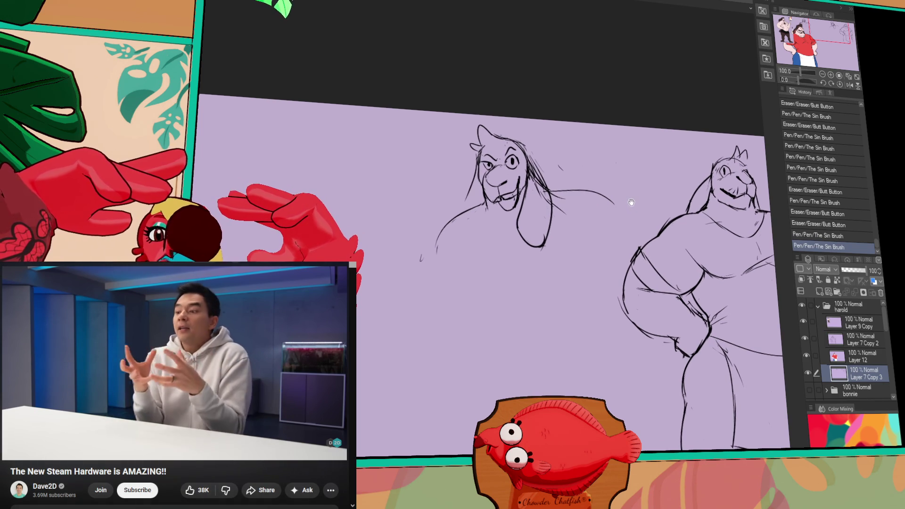
drag(535, 185, 535, 170)
drag(547, 196, 549, 200)
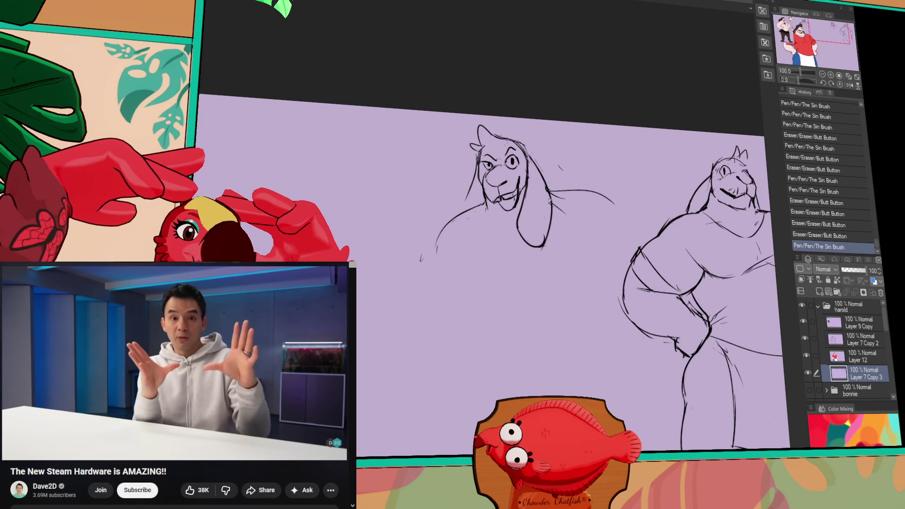
mouse_move(476, 174)
mouse_down()
mouse_move(486, 221)
mouse_move(447, 227)
mouse_up()
drag(529, 181, 531, 186)
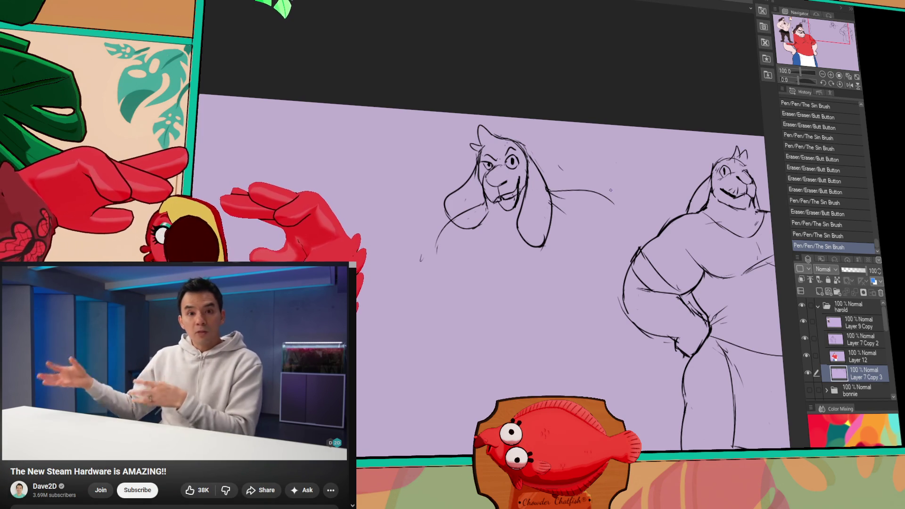
Add a pen stroke near the head, redraw the jaw marks, and touch up the head lines.
drag(446, 237, 421, 258)
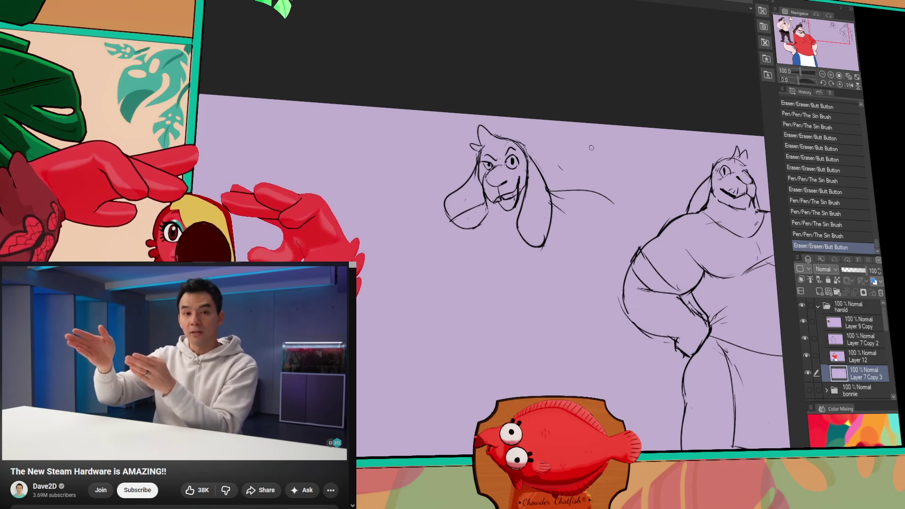
mouse_move(472, 212)
mouse_down()
mouse_move(481, 216)
mouse_move(471, 220)
mouse_up()
mouse_move(474, 218)
mouse_down()
mouse_move(465, 224)
mouse_move(491, 222)
mouse_up()
key(ctrl+z)
drag(586, 185, 585, 234)
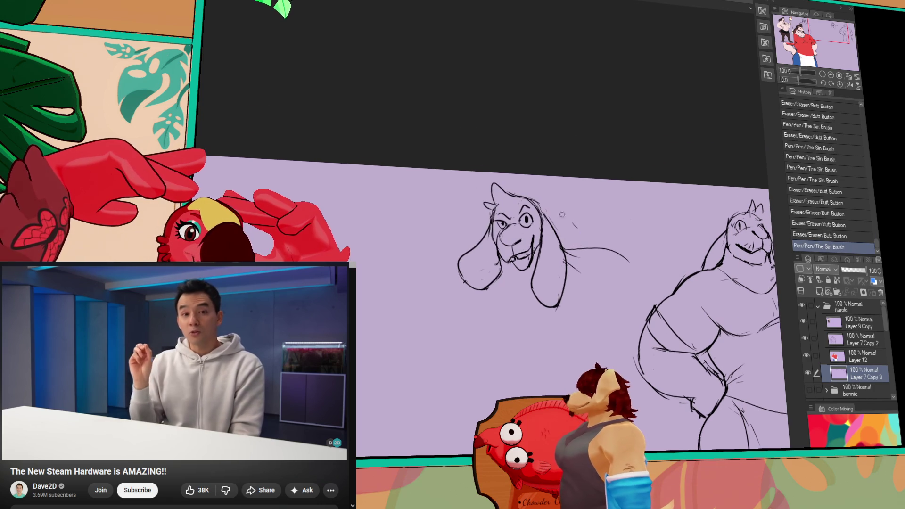
drag(561, 202, 557, 209)
mouse_move(556, 207)
mouse_down()
mouse_move(556, 235)
mouse_move(551, 212)
mouse_up()
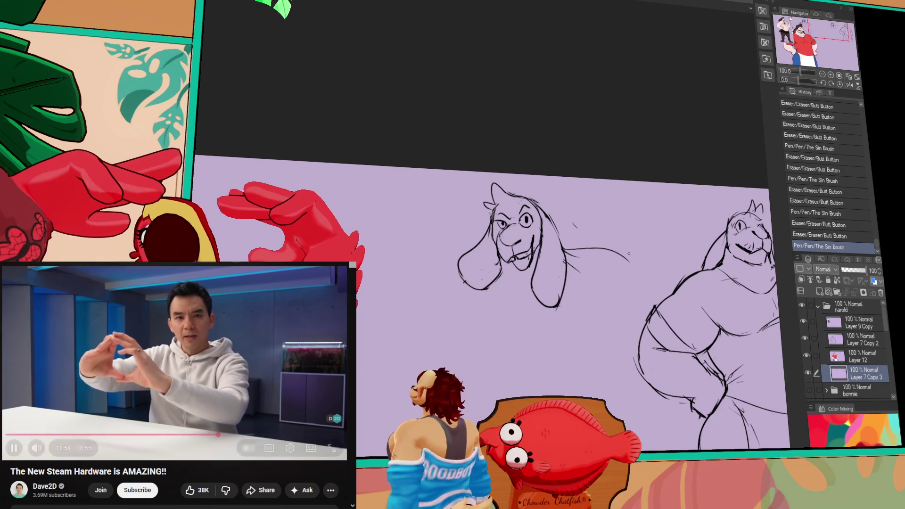
click(75, 369)
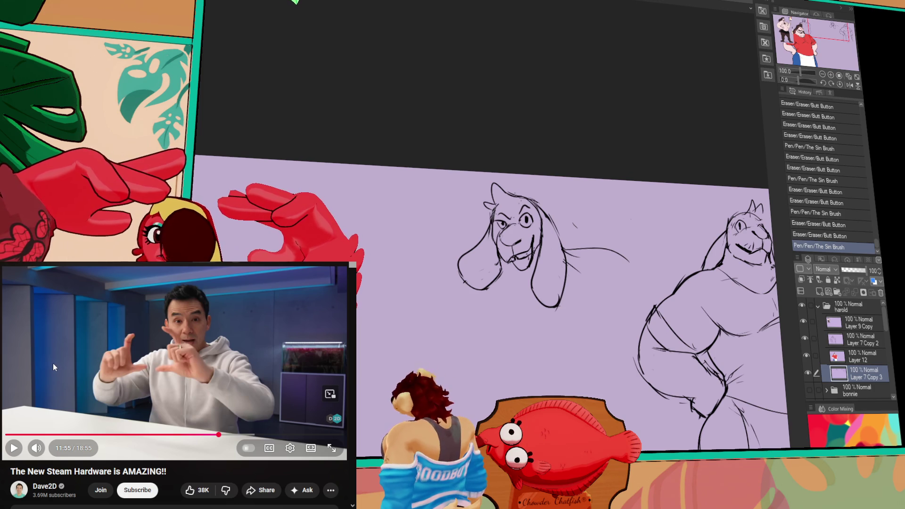
click(126, 354)
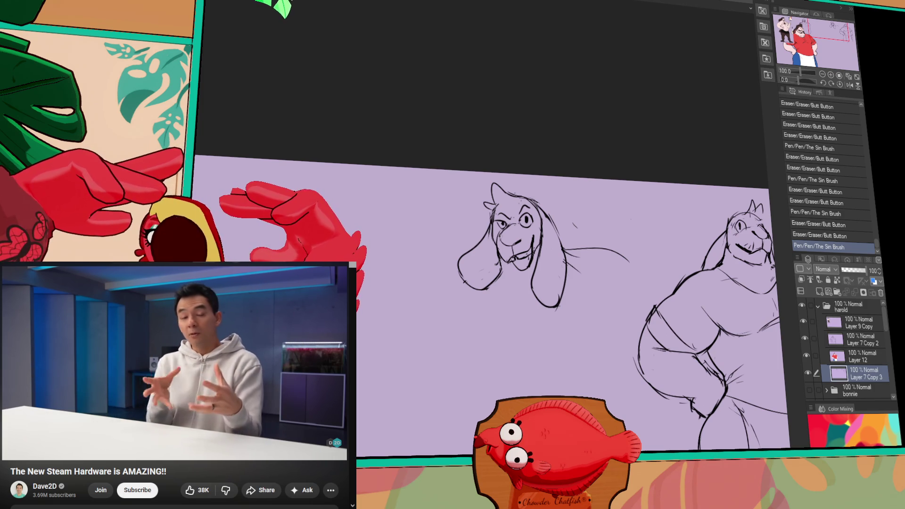
Draw a curved stroke left of the head and redraw the character's left eye.
click(660, 254)
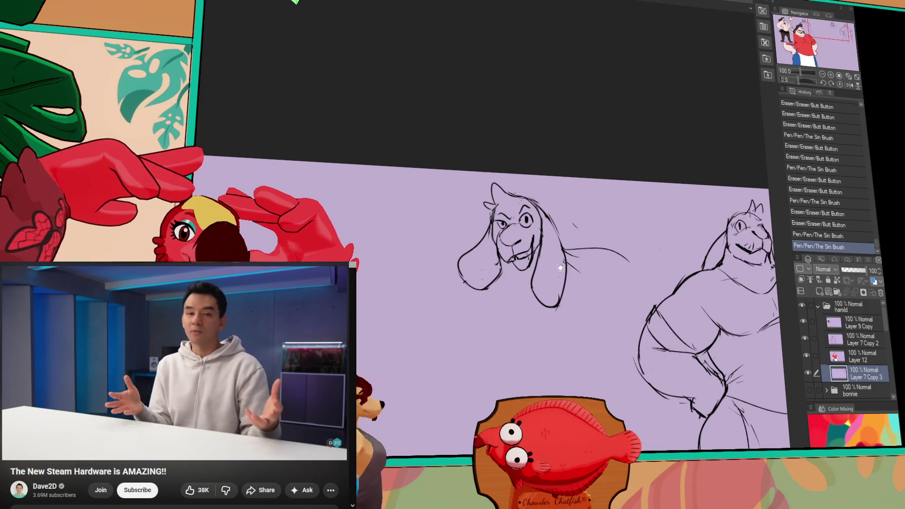
drag(660, 254, 601, 199)
drag(390, 232, 373, 285)
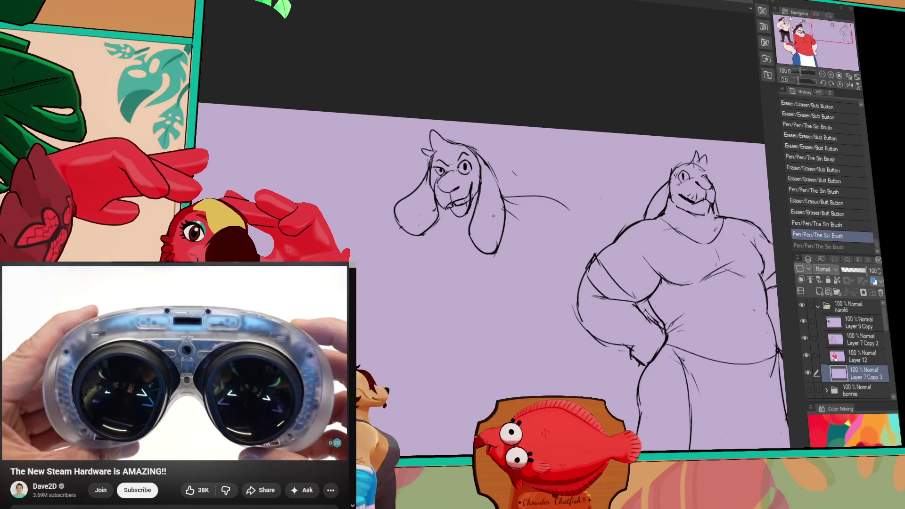
drag(436, 159, 443, 175)
key(ctrl+z)
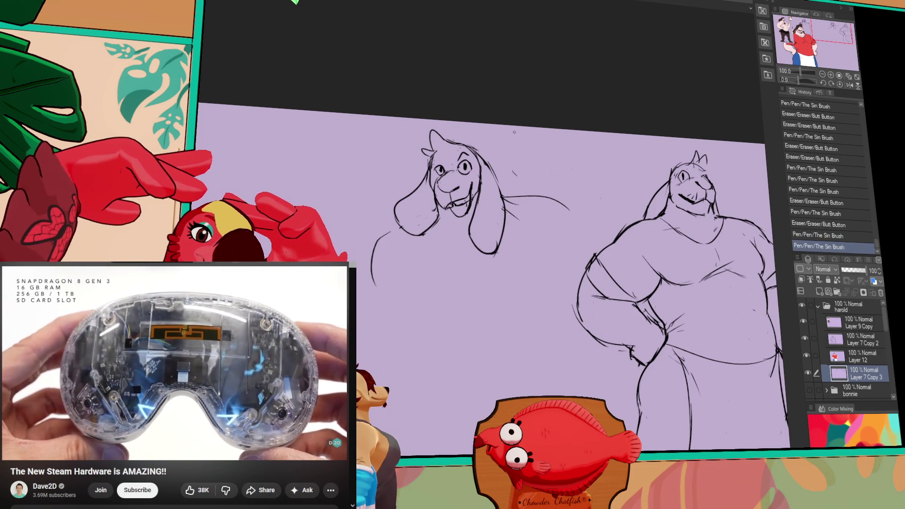
Marquee-select the right eye, nudge it into place, and deselect.
key(m)
mouse_move(451, 143)
mouse_down()
mouse_move(480, 180)
mouse_move(463, 162)
mouse_up()
key(ctrl+d)
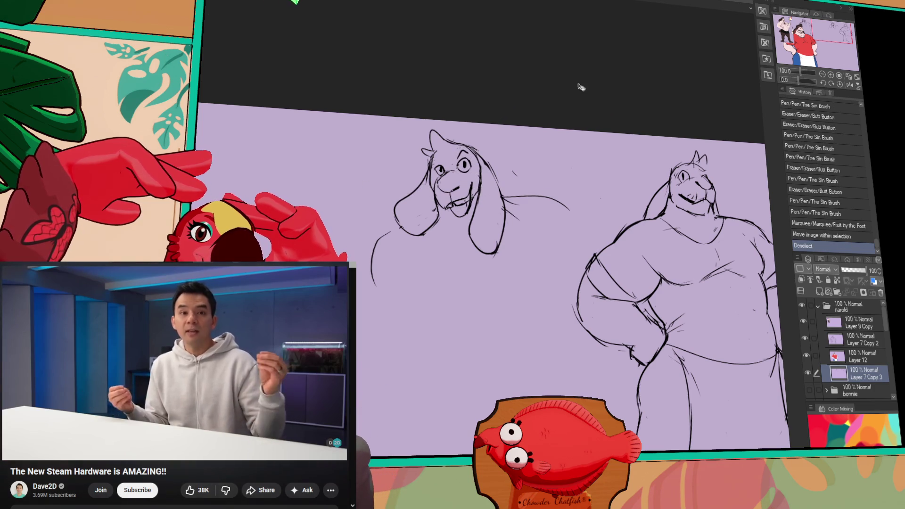
Draw a pointed horn on top of the head.
drag(581, 124, 611, 132)
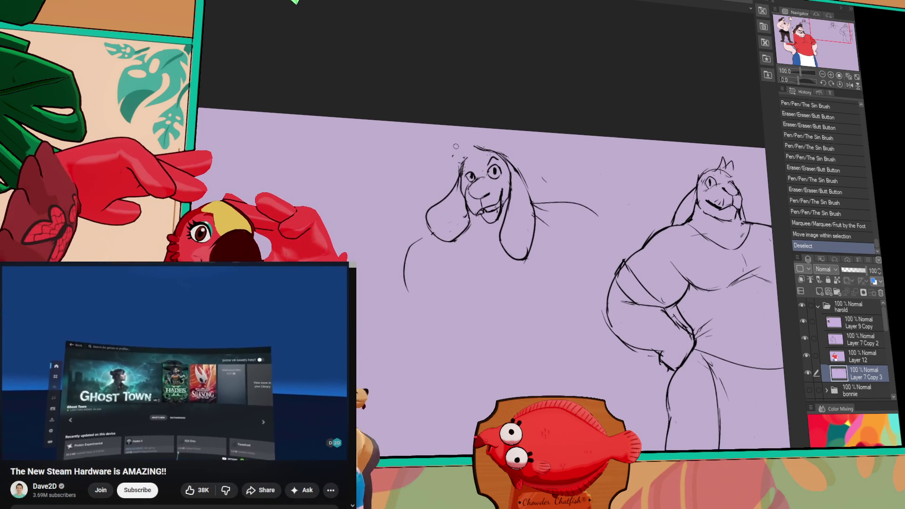
drag(478, 149, 492, 148)
mouse_move(480, 151)
mouse_down()
mouse_move(490, 135)
mouse_move(496, 152)
mouse_move(461, 168)
mouse_move(460, 180)
mouse_move(464, 161)
mouse_move(485, 149)
mouse_move(463, 157)
mouse_move(485, 145)
mouse_up()
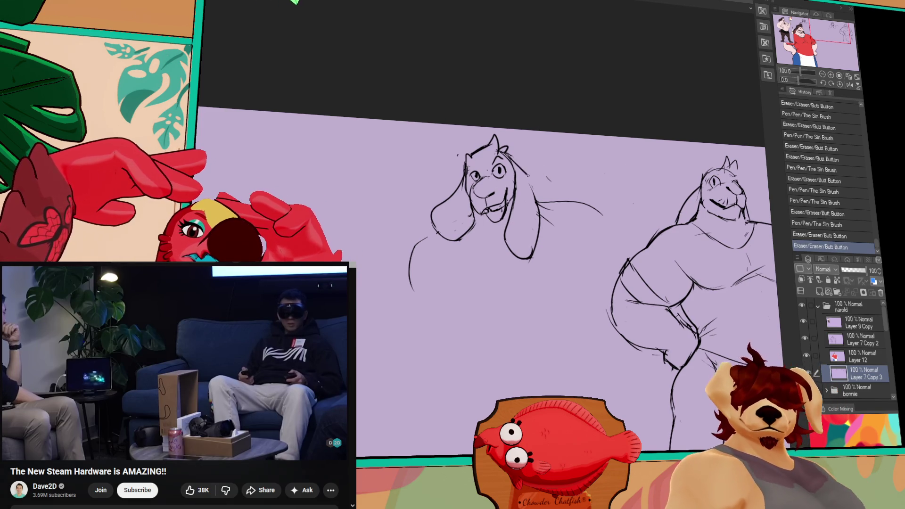
key(ctrl+z)
key(ctrl+y)
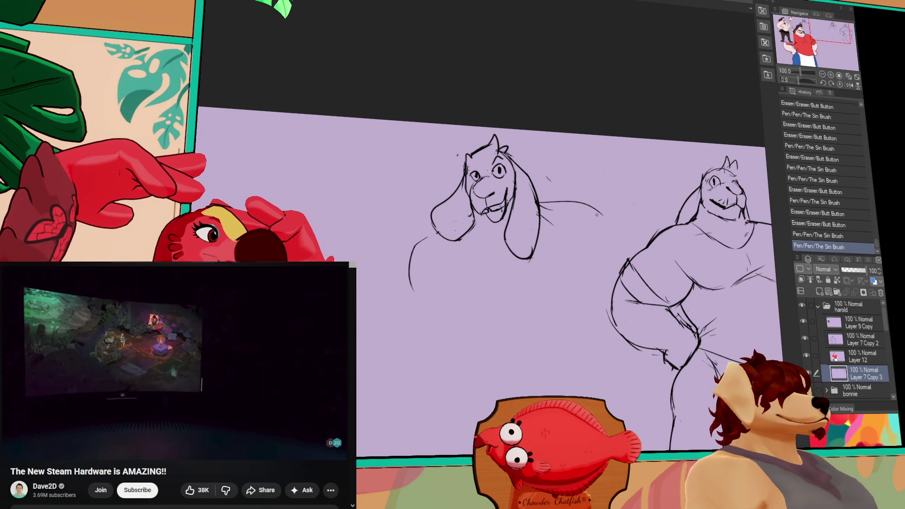